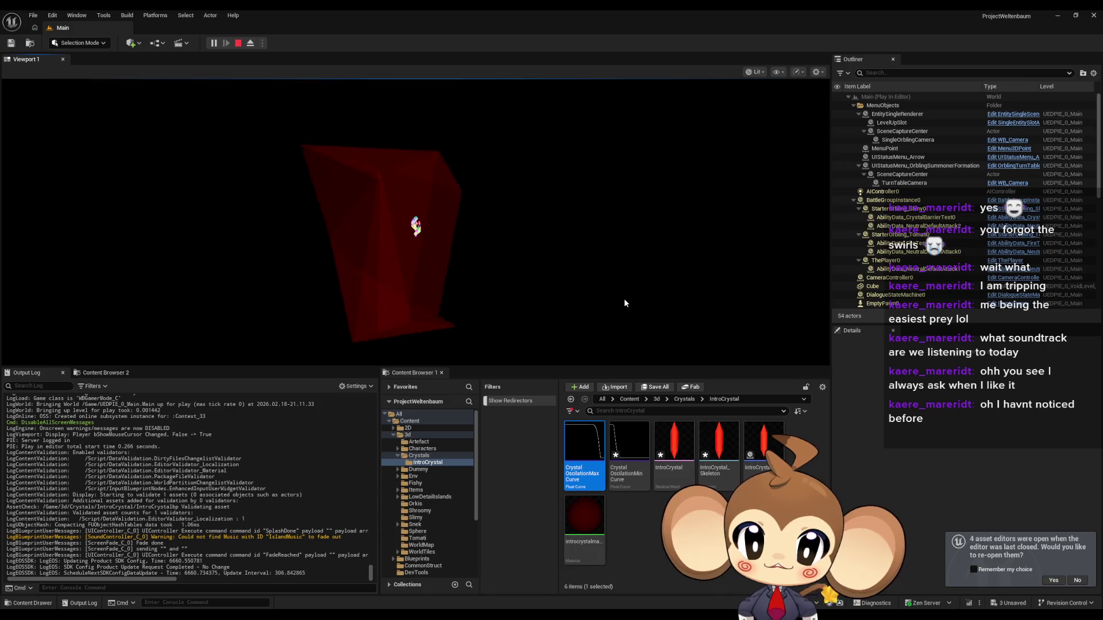
# Step: Eject from the game camera to the editor view and stop the red crystal play session
pyautogui.click(625, 302)
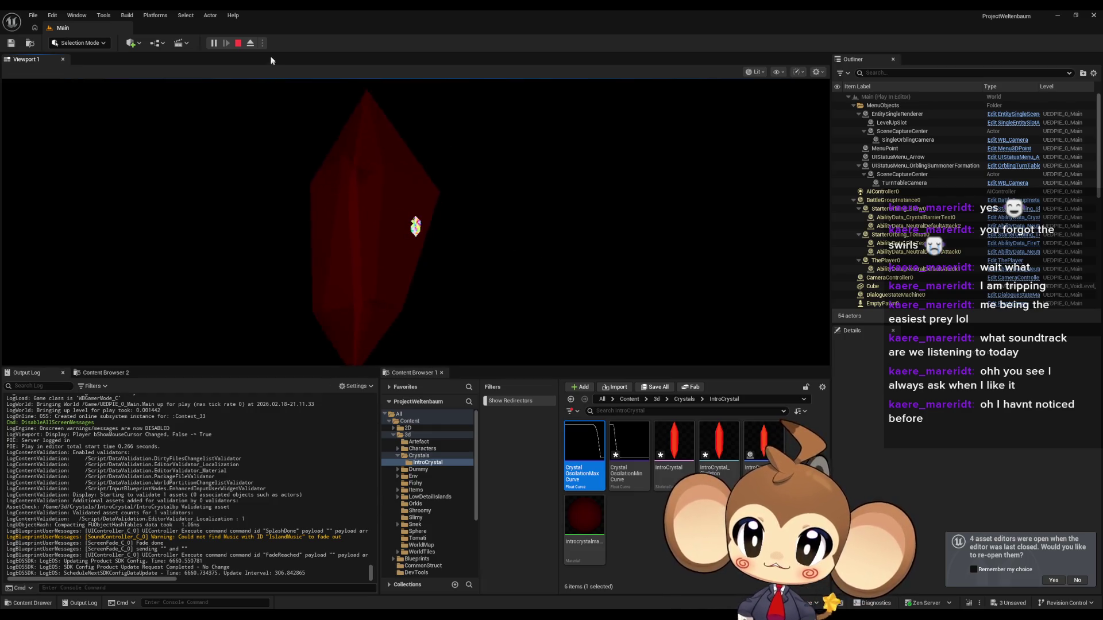
pyautogui.click(250, 43)
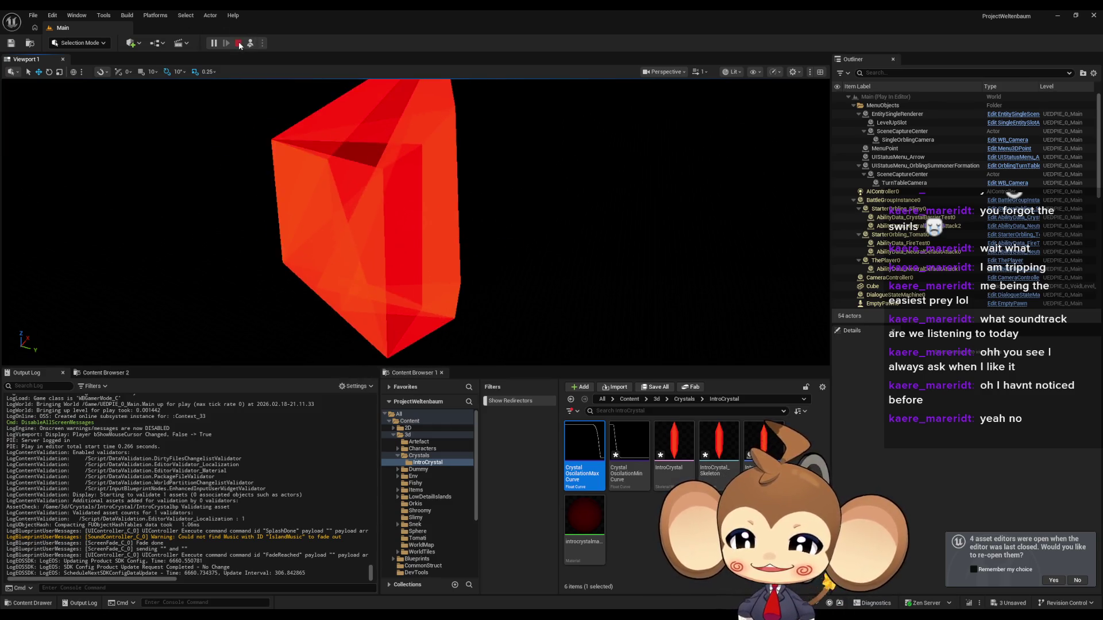
pyautogui.press('Escape')
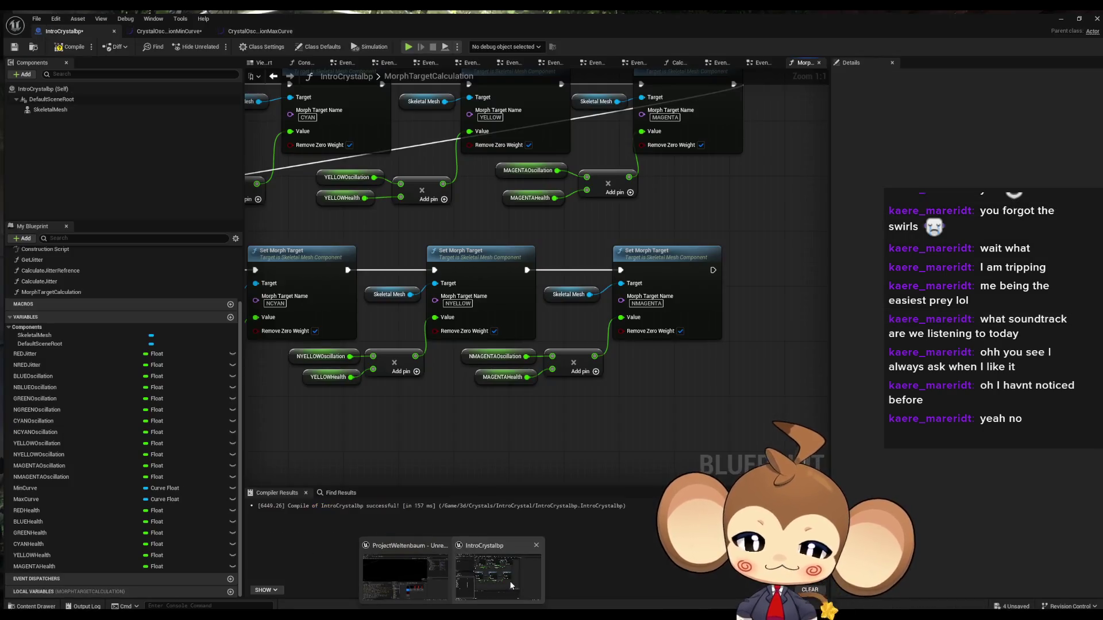
# Step: Open the IntroCrystalbp EventGraph and drag the REDHealth variable into it
pyautogui.click(509, 581)
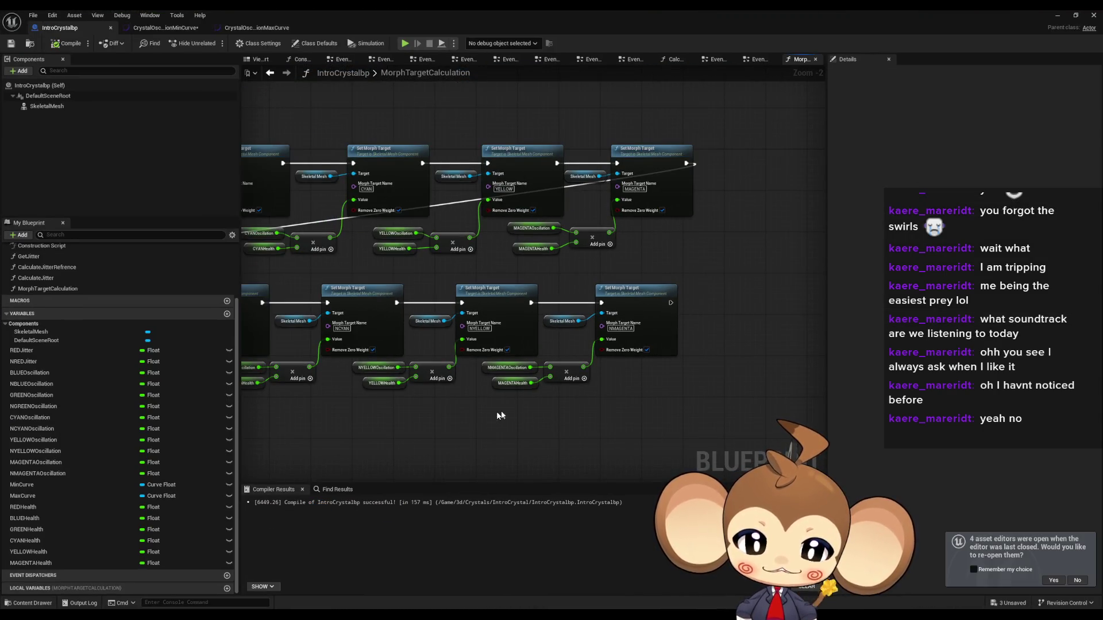
pyautogui.moveTo(473, 417); pyautogui.dragTo(508, 390)
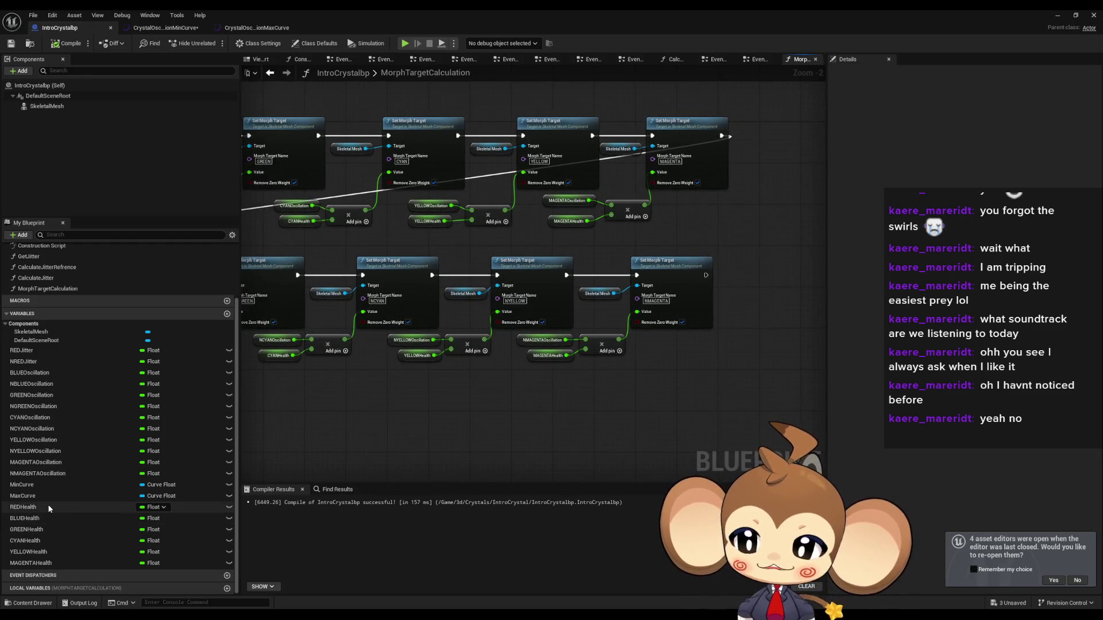
pyautogui.moveTo(325, 377); pyautogui.dragTo(593, 372)
pyautogui.scroll(3, 55, 267)
pyautogui.doubleClick(33, 261)
pyautogui.scroll(-2, 81, 528)
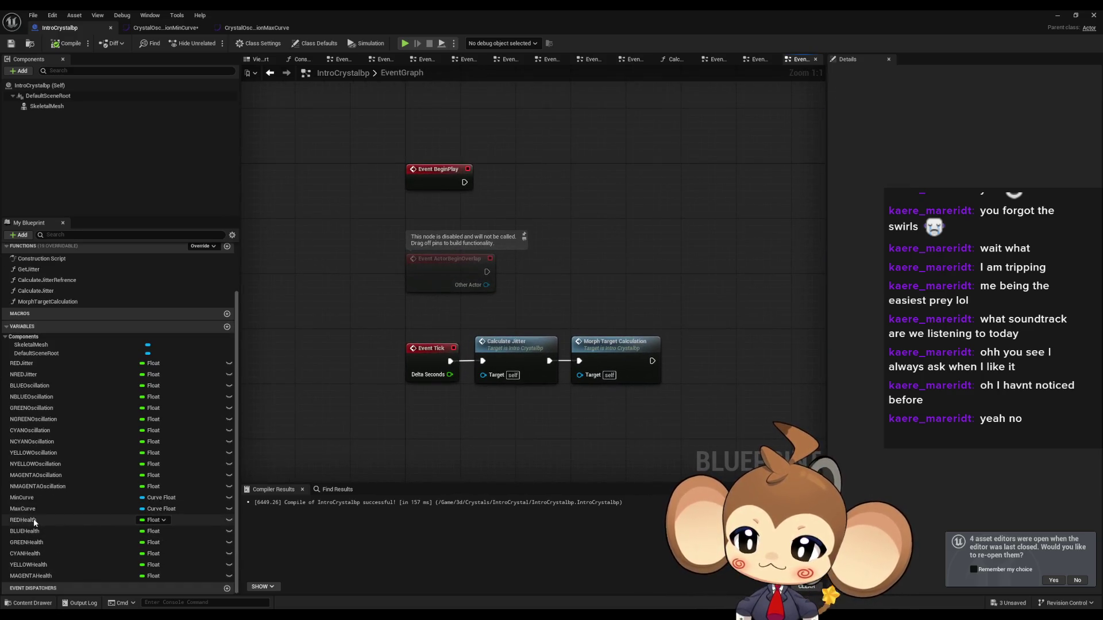
pyautogui.moveTo(34, 520)
pyautogui.mouseDown()
pyautogui.moveTo(700, 434)
pyautogui.moveTo(617, 331)
pyautogui.mouseUp()
# Step: Create aligned SET nodes for REDHealth, BLUEHealth and GREENHealth in the EventGraph
pyautogui.click(637, 352)
pyautogui.click(46, 531)
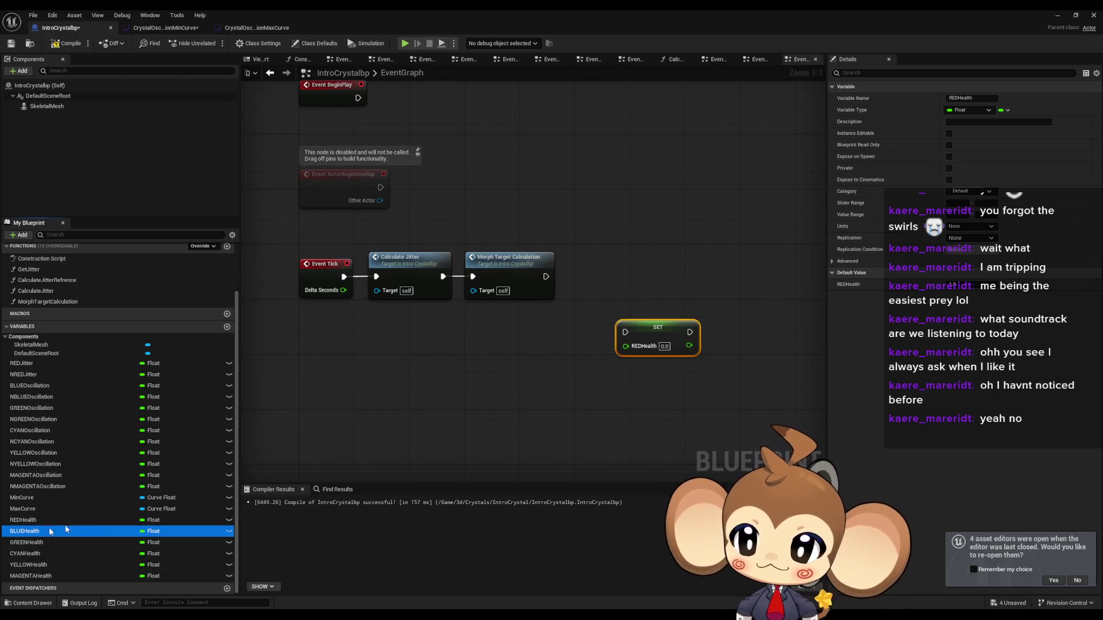
pyautogui.moveTo(640, 390); pyautogui.dragTo(620, 372)
pyautogui.click(638, 395)
pyautogui.moveTo(26, 542)
pyautogui.mouseDown()
pyautogui.moveTo(511, 465)
pyautogui.moveTo(626, 417)
pyautogui.mouseUp()
pyautogui.click(646, 439)
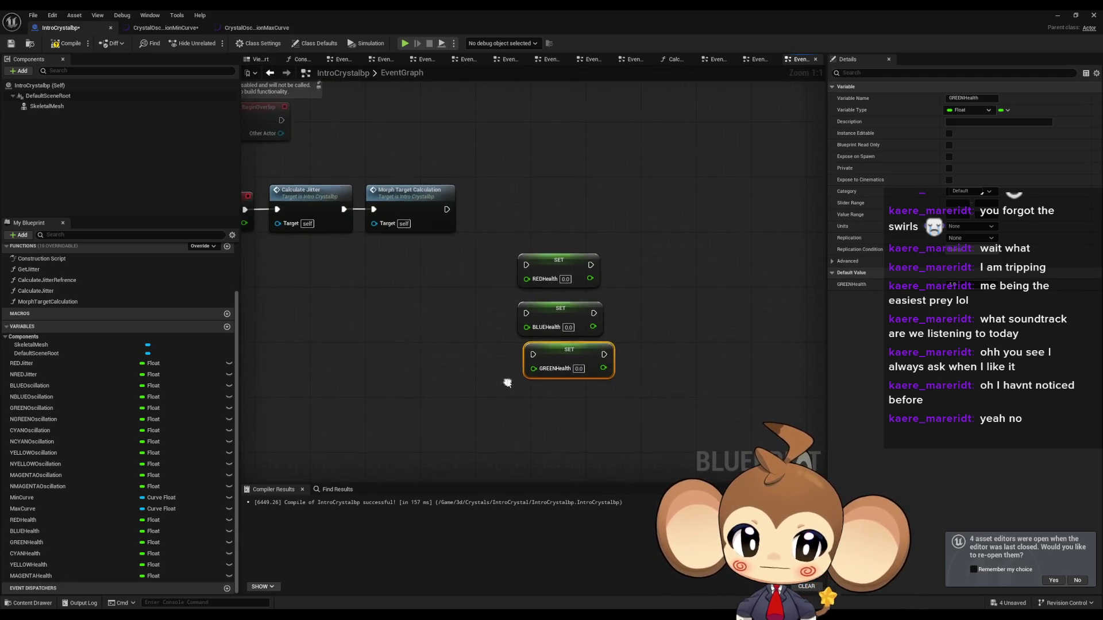
pyautogui.moveTo(552, 348); pyautogui.dragTo(545, 349)
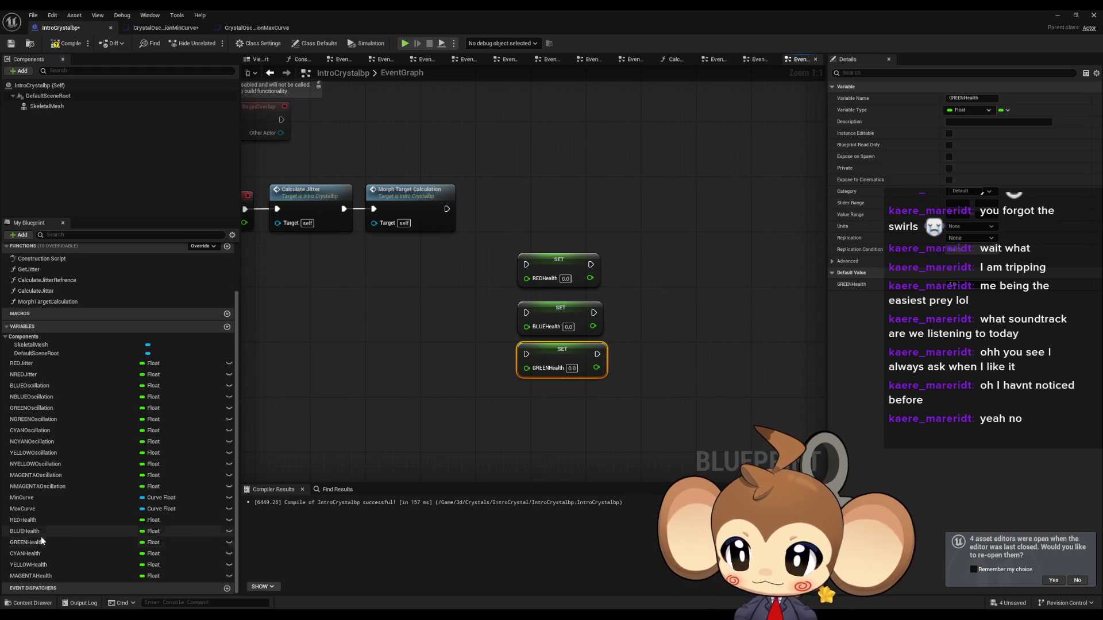
# Step: Add SET nodes for CYANHealth, YELLOWHealth and MAGENTAHealth, then add a new variable
pyautogui.click(34, 553)
pyautogui.moveTo(35, 553); pyautogui.dragTo(517, 401)
pyautogui.click(539, 428)
pyautogui.moveTo(28, 564)
pyautogui.mouseDown()
pyautogui.moveTo(481, 491)
pyautogui.moveTo(522, 456)
pyautogui.mouseUp()
pyautogui.click(543, 480)
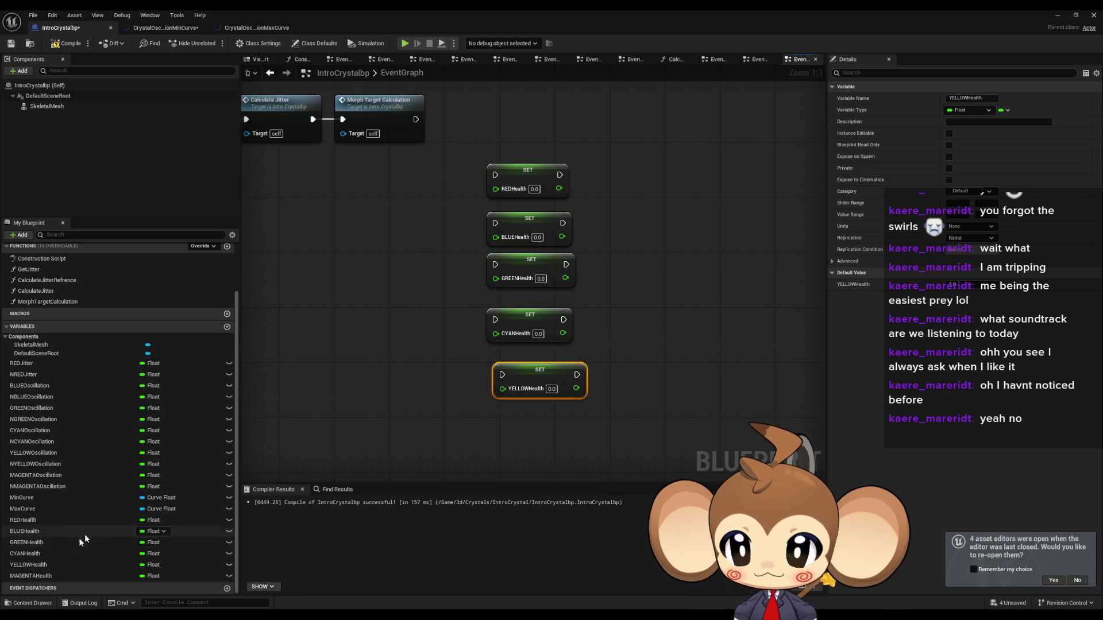
pyautogui.moveTo(33, 576)
pyautogui.mouseDown()
pyautogui.moveTo(494, 417)
pyautogui.moveTo(485, 428)
pyautogui.mouseUp()
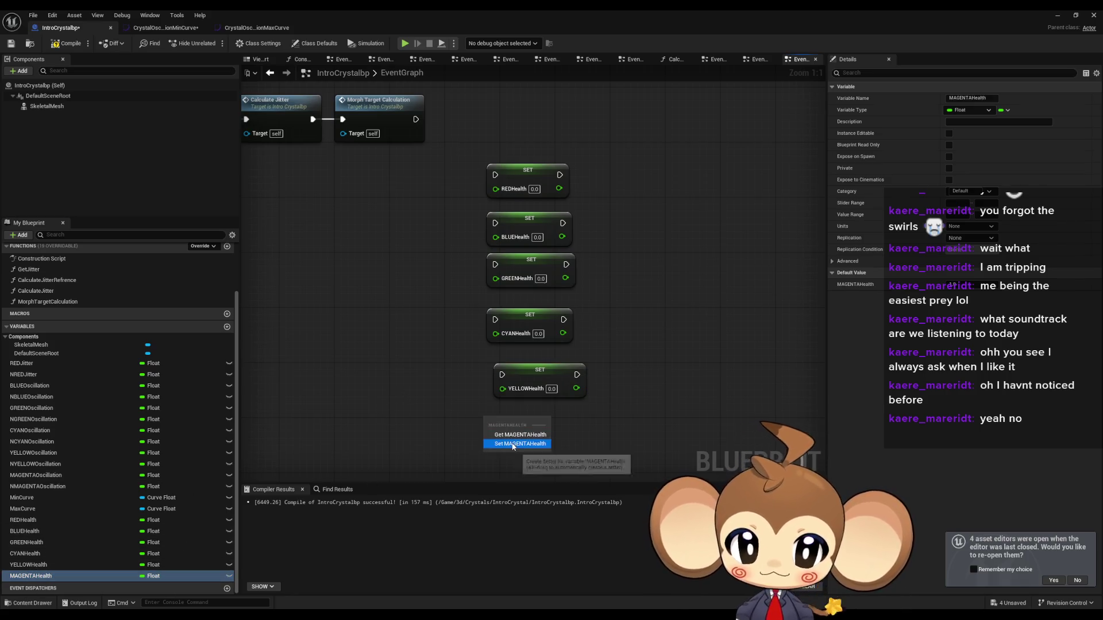
pyautogui.click(505, 443)
pyautogui.click(227, 327)
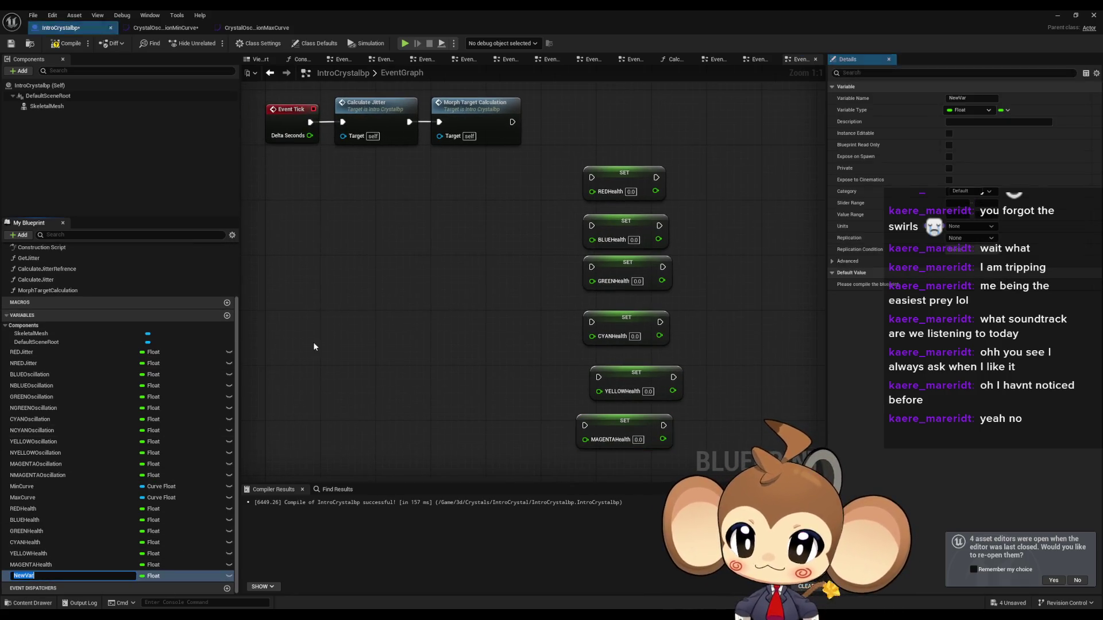
# Step: Name the new float variable deletmefloat and place a getter for it in the graph
pyautogui.write('deletmefloat')
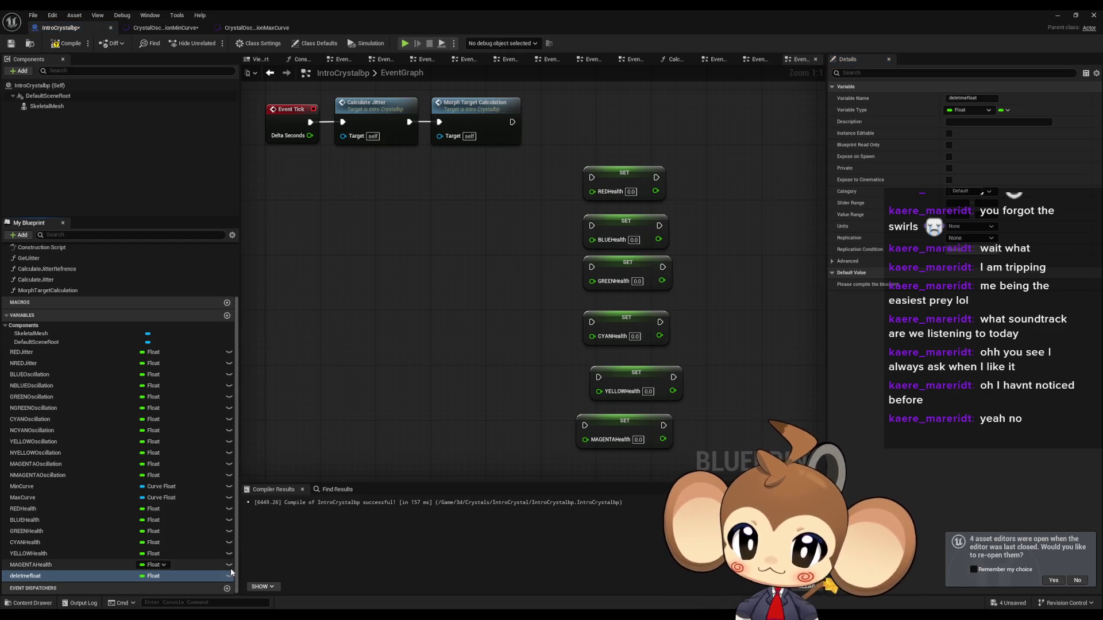
pyautogui.click(42, 578)
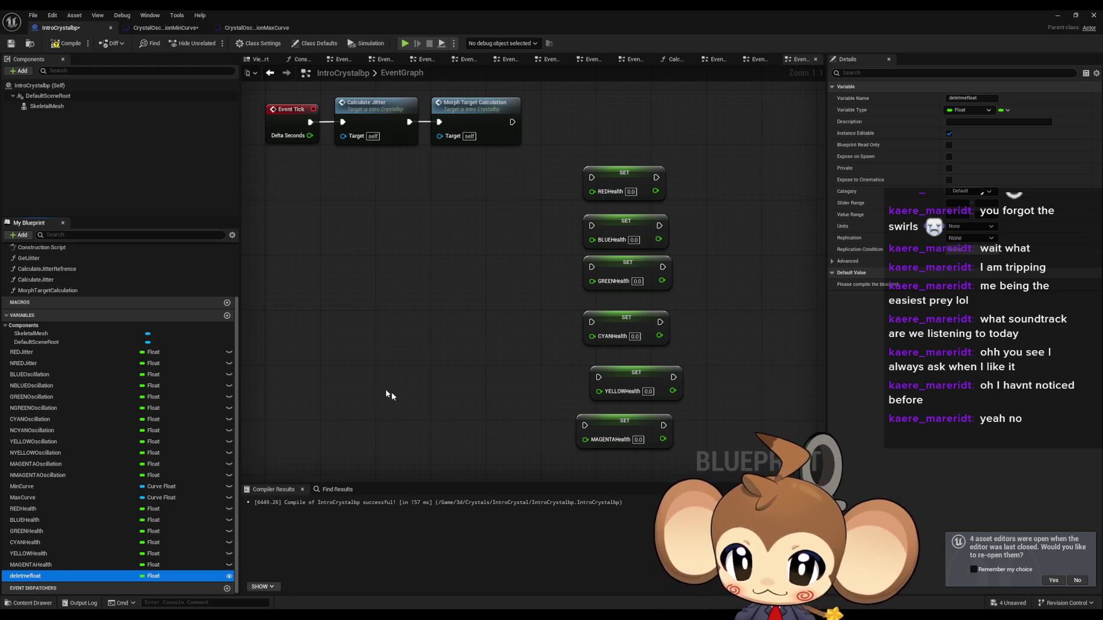
pyautogui.moveTo(385, 393); pyautogui.dragTo(404, 399)
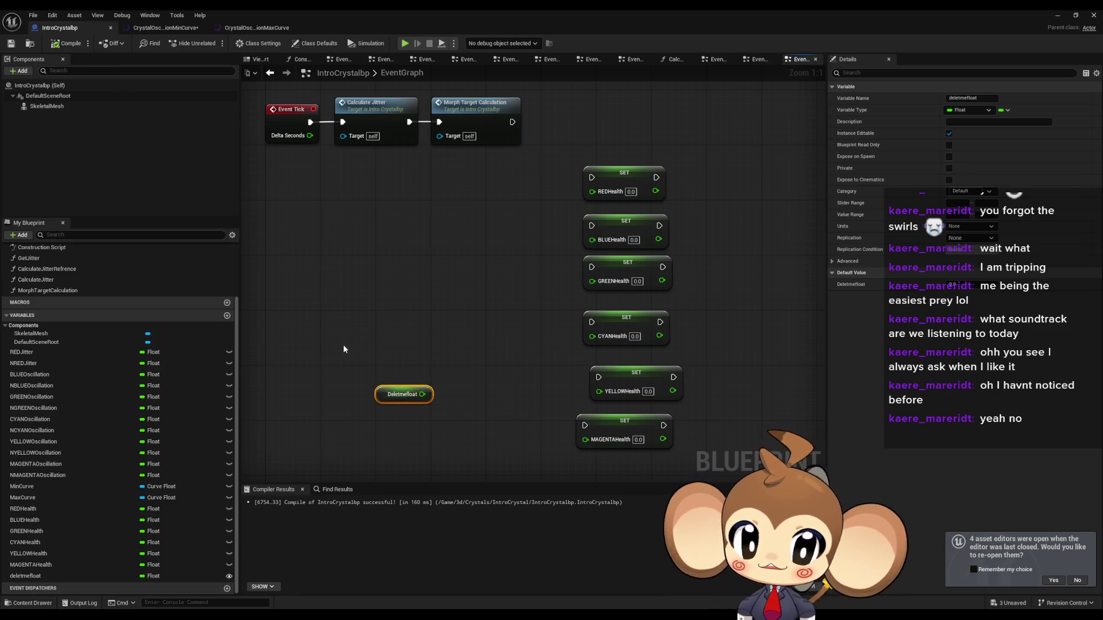
pyautogui.click(417, 401)
# Step: Wire the deletmefloat getter into the value input of all six Health SET nodes
pyautogui.moveTo(423, 394); pyautogui.dragTo(586, 440)
pyautogui.moveTo(428, 394); pyautogui.dragTo(423, 395)
pyautogui.moveTo(591, 336)
pyautogui.mouseDown()
pyautogui.moveTo(561, 335)
pyautogui.moveTo(423, 394)
pyautogui.mouseUp()
pyautogui.moveTo(592, 281); pyautogui.dragTo(423, 396)
pyautogui.moveTo(423, 394); pyautogui.dragTo(592, 240)
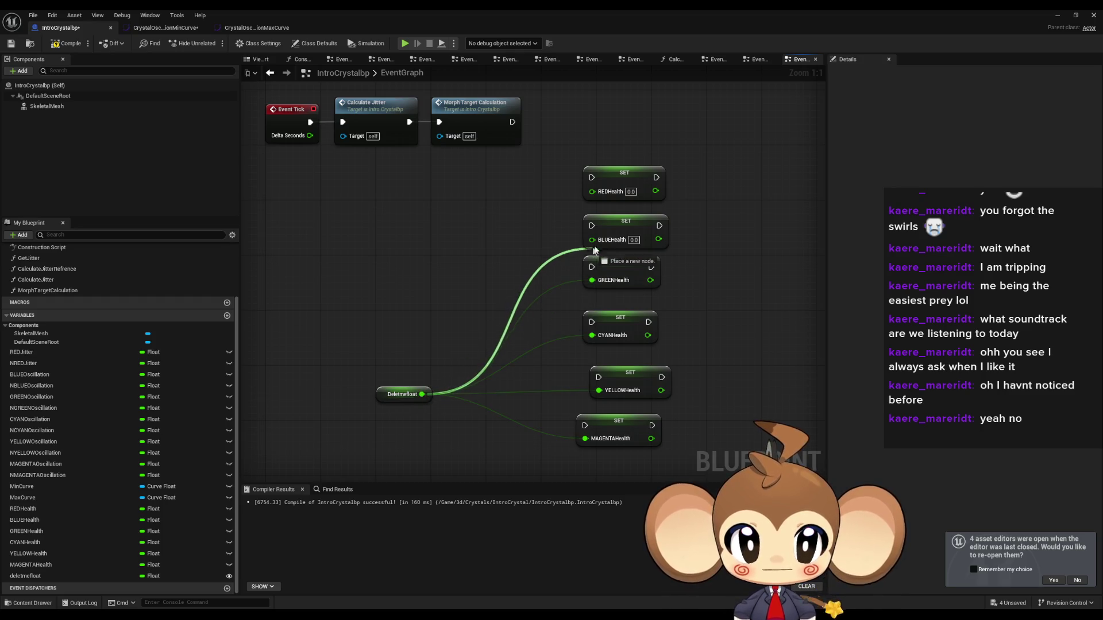
pyautogui.moveTo(592, 192)
pyautogui.mouseDown()
pyautogui.moveTo(549, 256)
pyautogui.moveTo(420, 397)
pyautogui.mouseUp()
# Step: Chain the six SET nodes' execution pins after Morph Target Calculation and start a play session
pyautogui.moveTo(512, 122); pyautogui.dragTo(523, 130)
pyautogui.moveTo(595, 182); pyautogui.dragTo(592, 178)
pyautogui.moveTo(645, 178); pyautogui.dragTo(625, 191)
pyautogui.moveTo(591, 228)
pyautogui.mouseDown()
pyautogui.moveTo(599, 377)
pyautogui.moveTo(654, 391)
pyautogui.mouseUp()
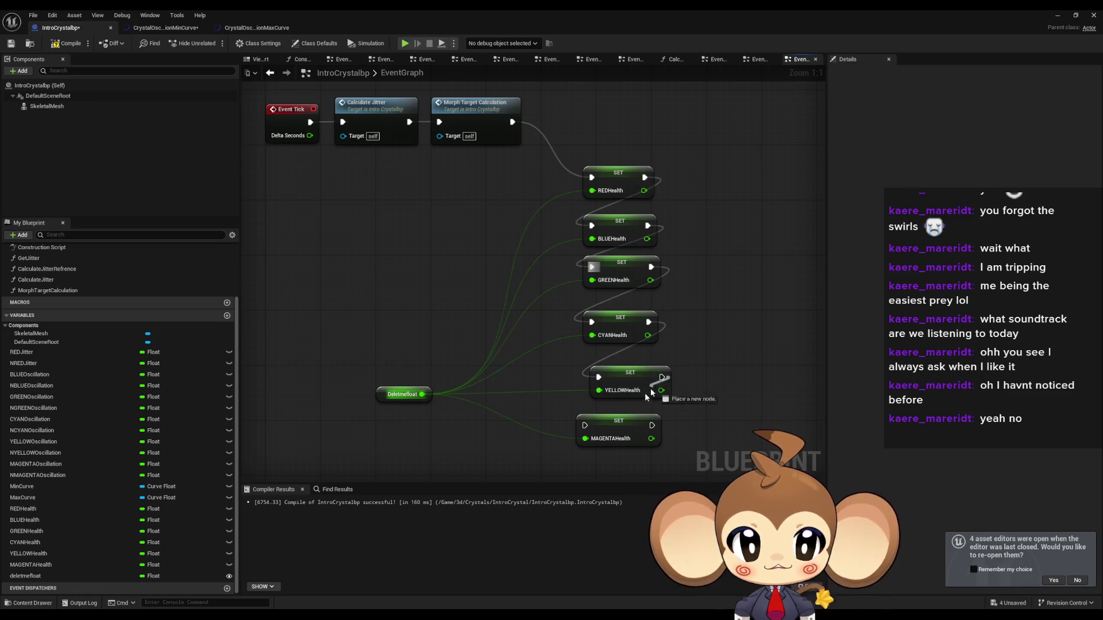
pyautogui.moveTo(587, 428); pyautogui.dragTo(586, 425)
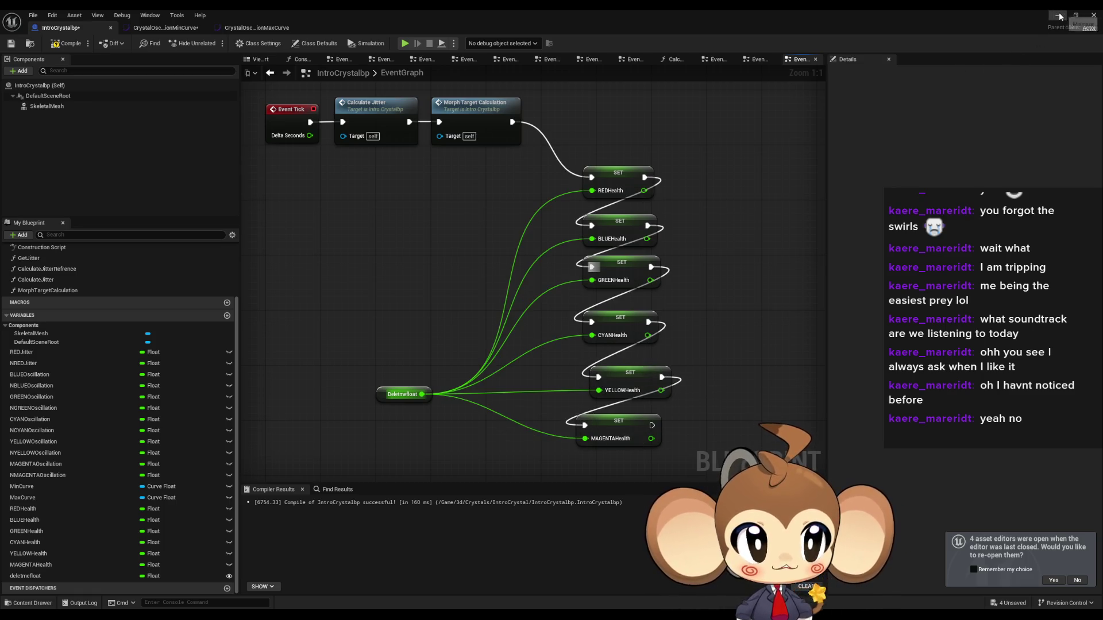
pyautogui.click(1058, 16)
pyautogui.click(214, 44)
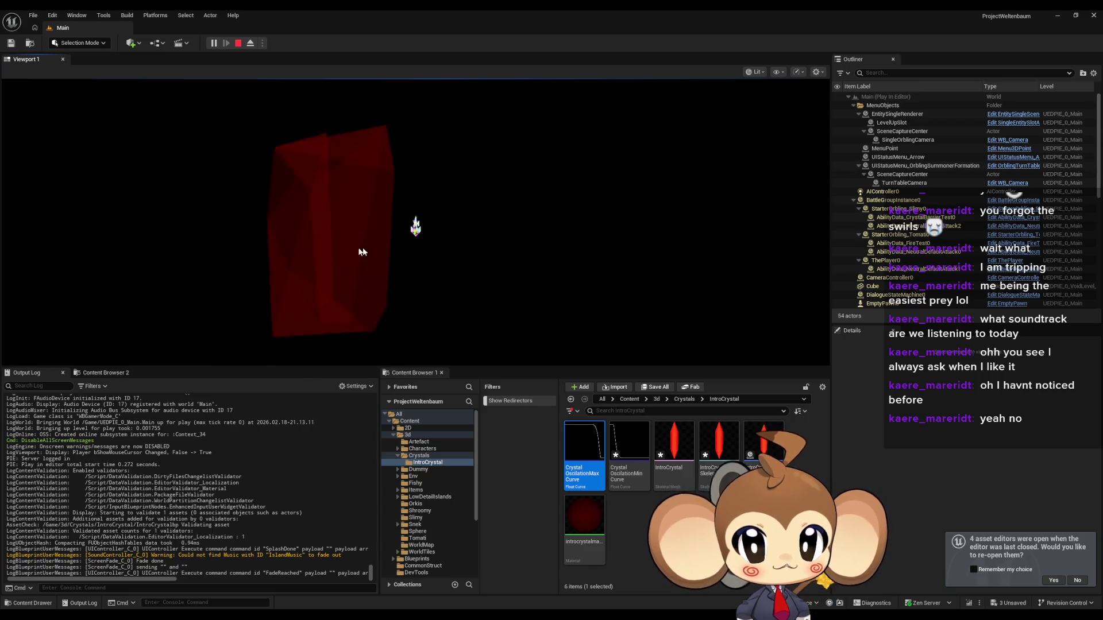
# Step: Eject to the free editor camera with F8 and select the crystal in the level
pyautogui.press('F8')
pyautogui.click(311, 162)
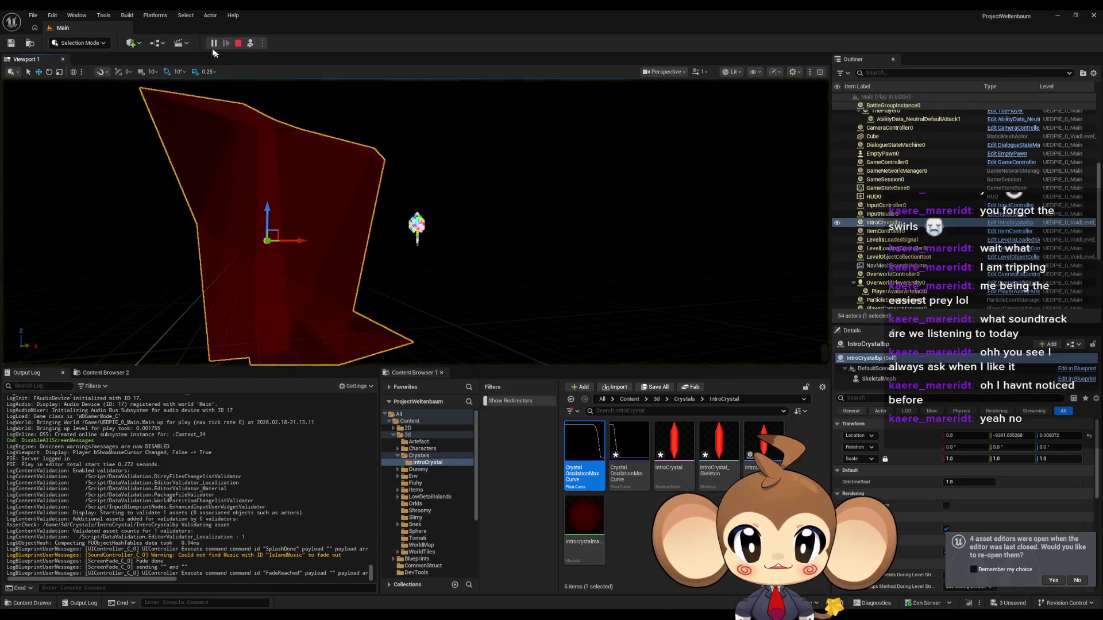
# Step: Select the IntroCrystalbp actor and drag its Deletmefloat value to about 0.712
pyautogui.press('F8')
pyautogui.click(879, 222)
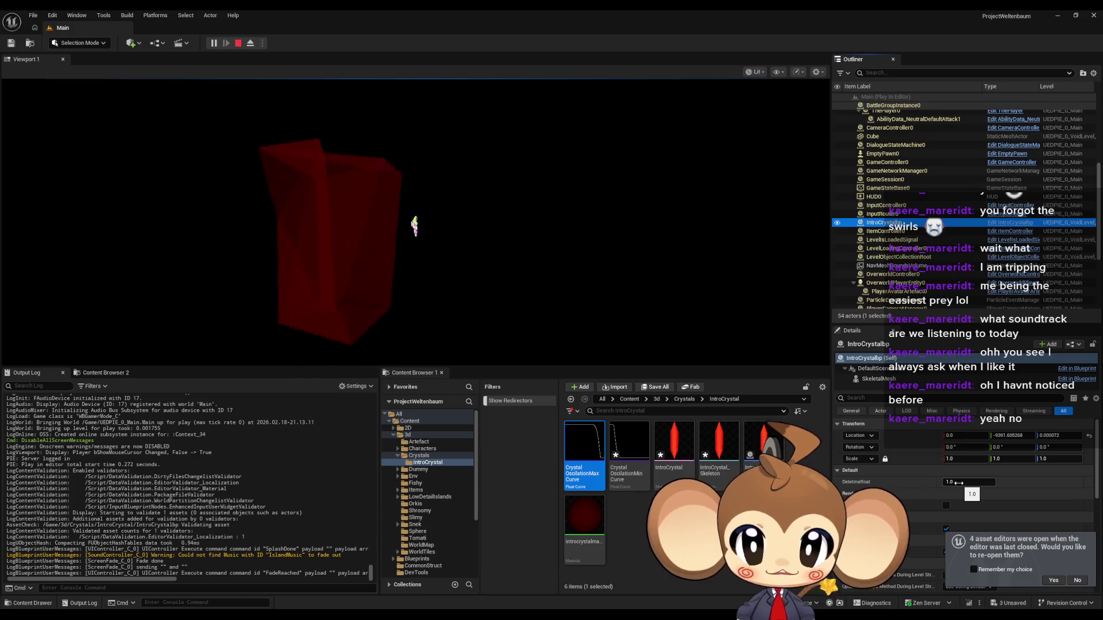
pyautogui.click(961, 483)
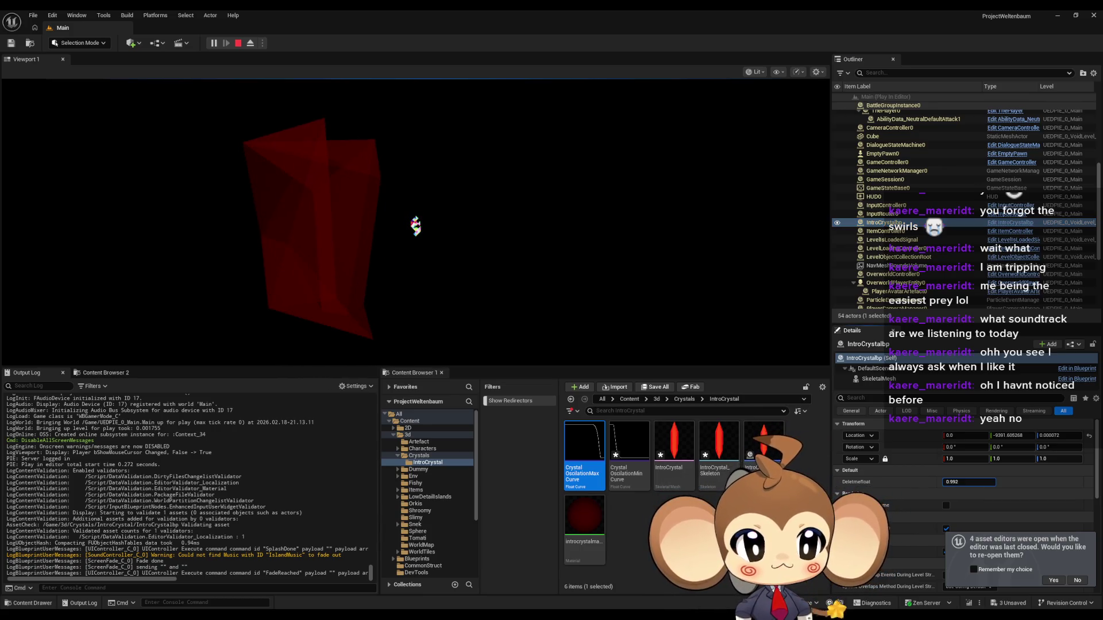
pyautogui.moveTo(960, 483)
pyautogui.mouseDown()
pyautogui.moveTo(952, 483)
pyautogui.moveTo(971, 483)
pyautogui.mouseUp()
# Step: Enter Deletmefloat values 0, 1, 0 and then 0.25 while watching the crystal
pyautogui.write('0')
pyautogui.press('Return')
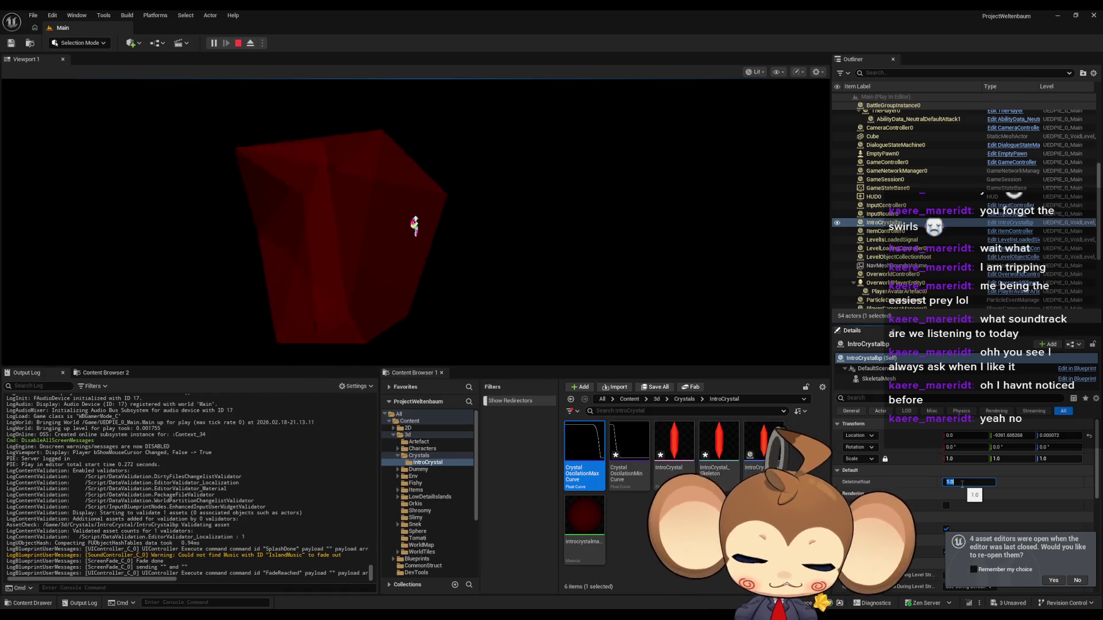
pyautogui.write('1')
pyautogui.press('Return')
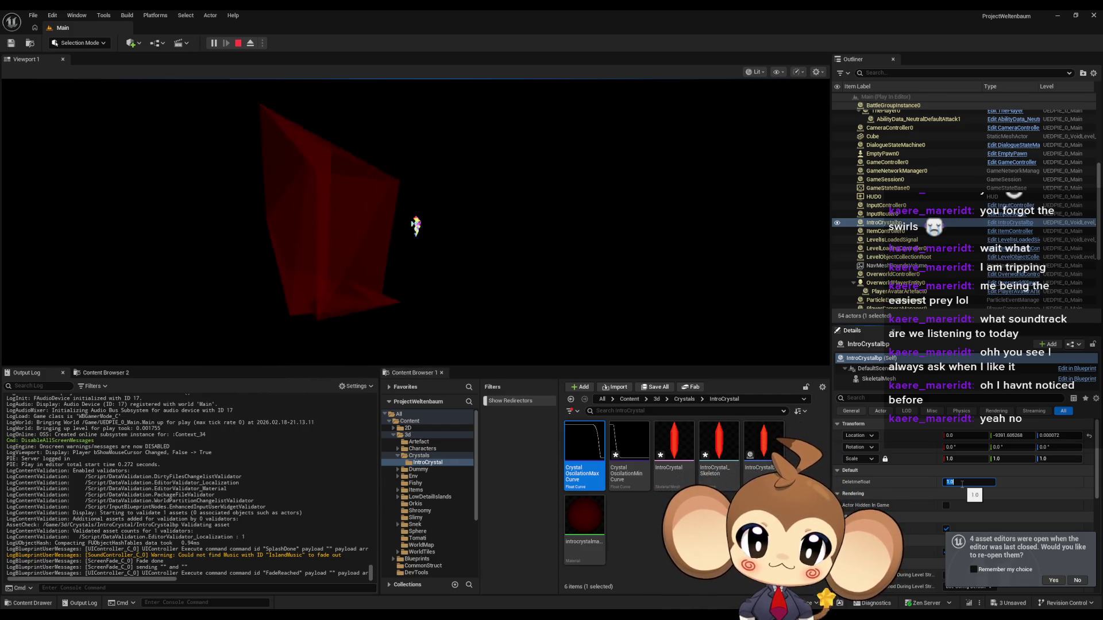
pyautogui.write('0')
pyautogui.press('Return')
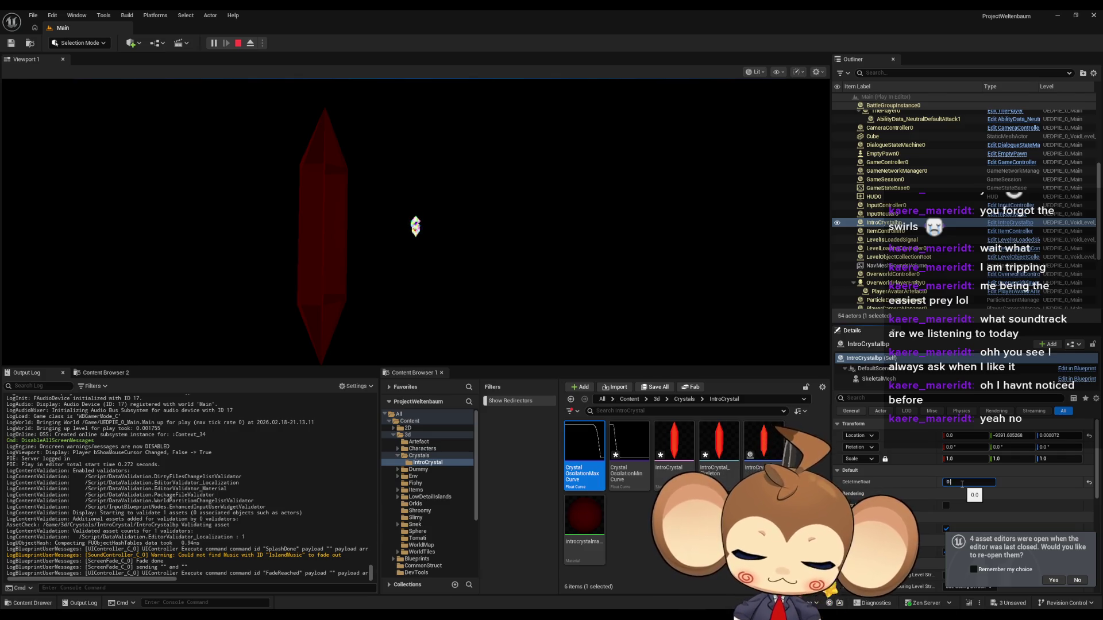
pyautogui.write('.25')
pyautogui.press('Return')
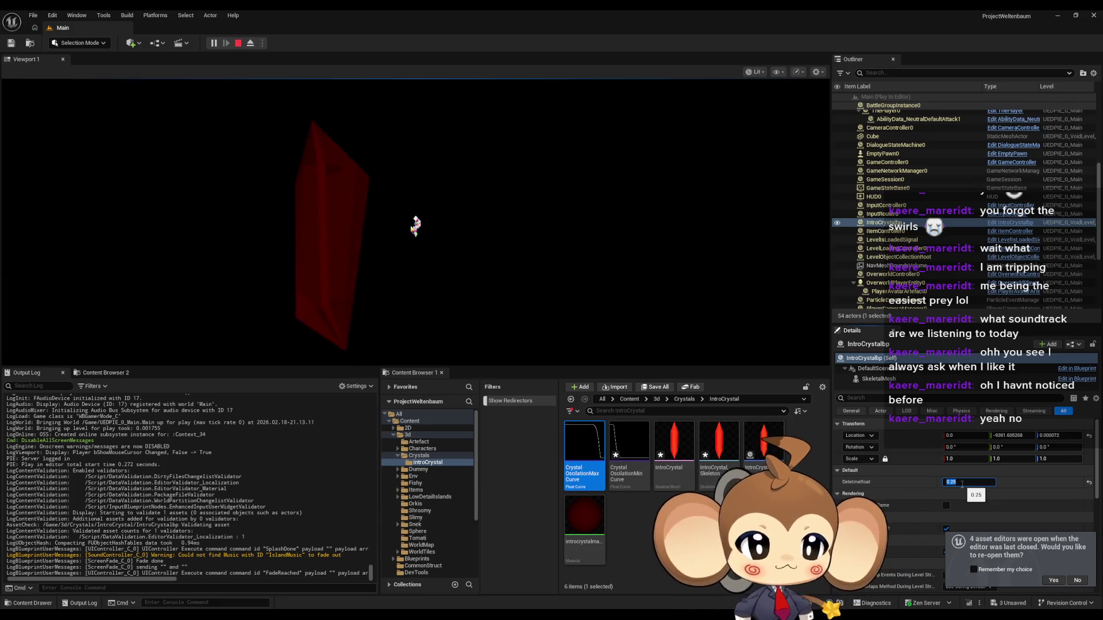
# Step: Set Deletmefloat to 1.0 and eject to the free editor camera with F8
pyautogui.write('1')
pyautogui.press('Return')
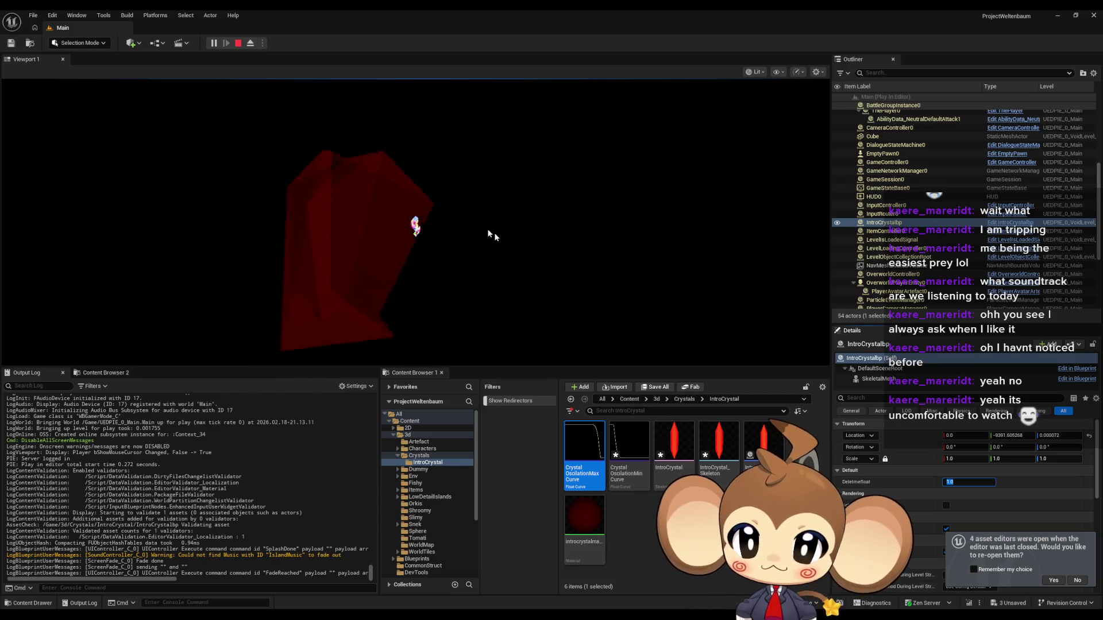
pyautogui.press('F8')
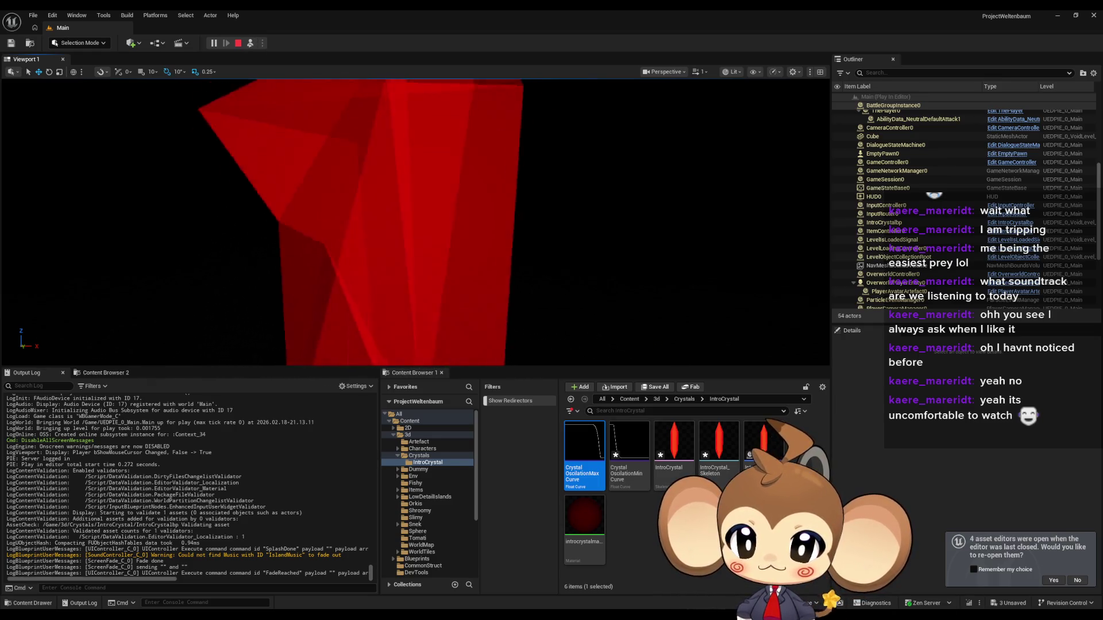
pyautogui.doubleClick(584, 526)
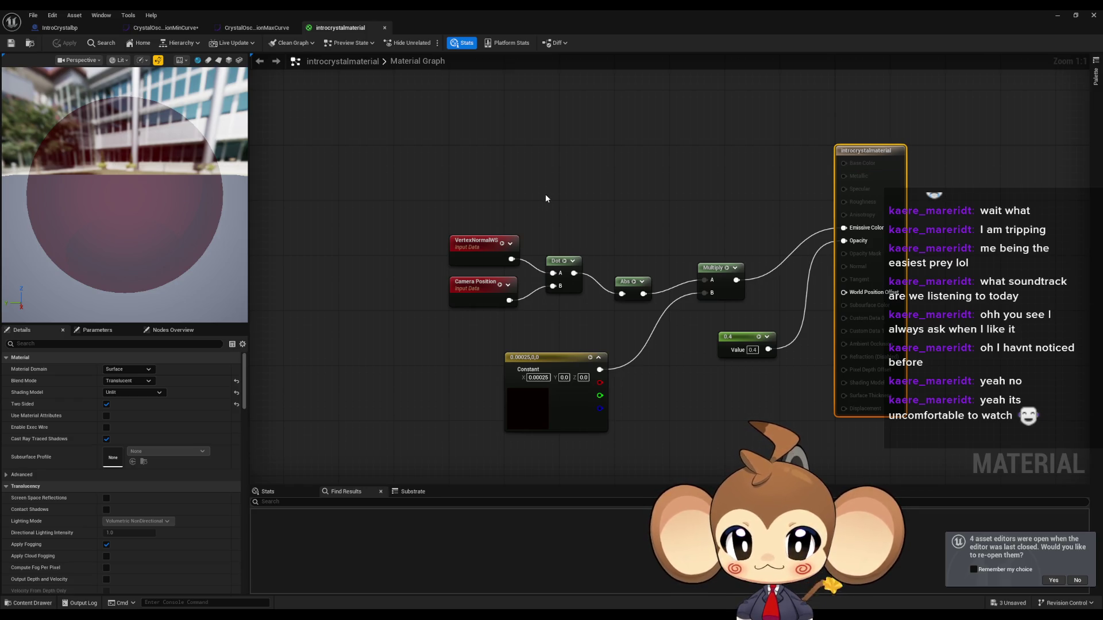
pyautogui.click(576, 286)
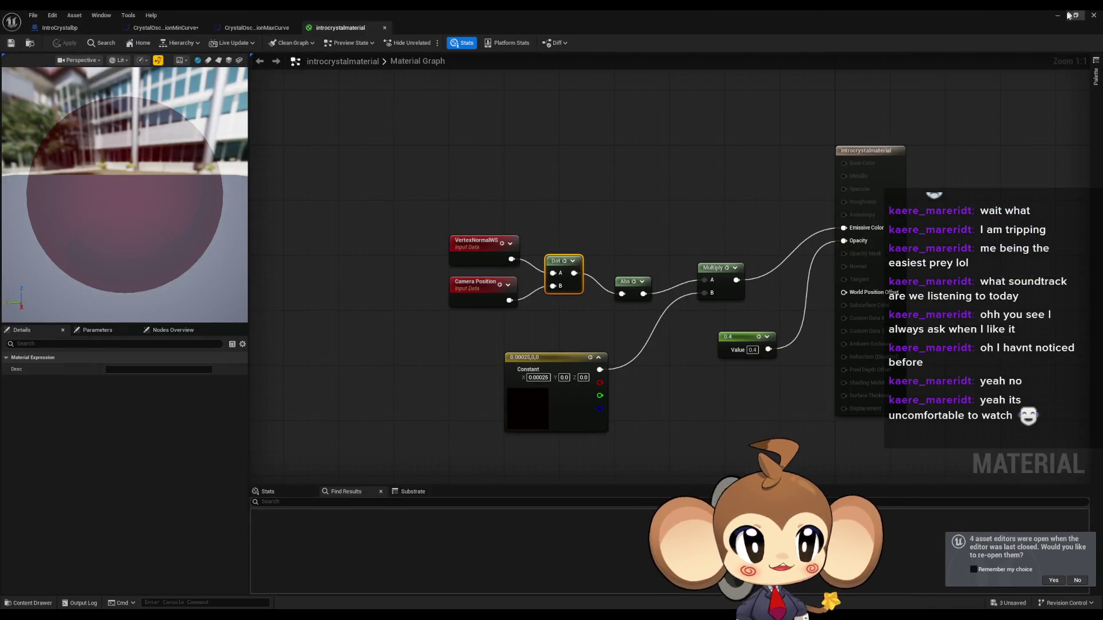
pyautogui.click(1069, 16)
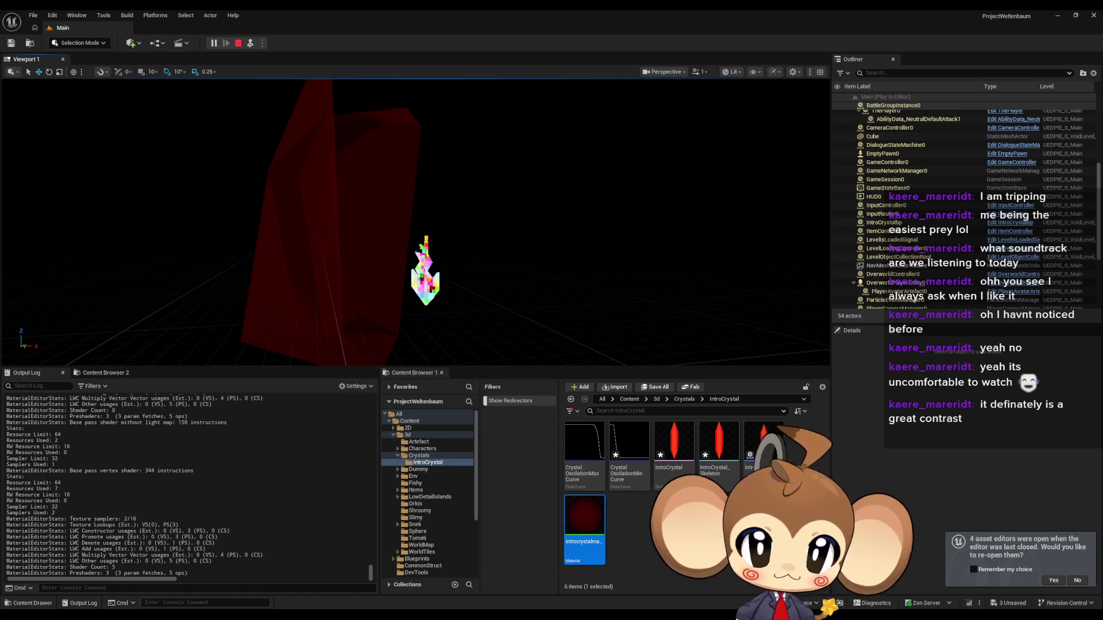
# Step: Open introcrystalmaterial from the Content Browser in the Material Editor
pyautogui.doubleClick(584, 528)
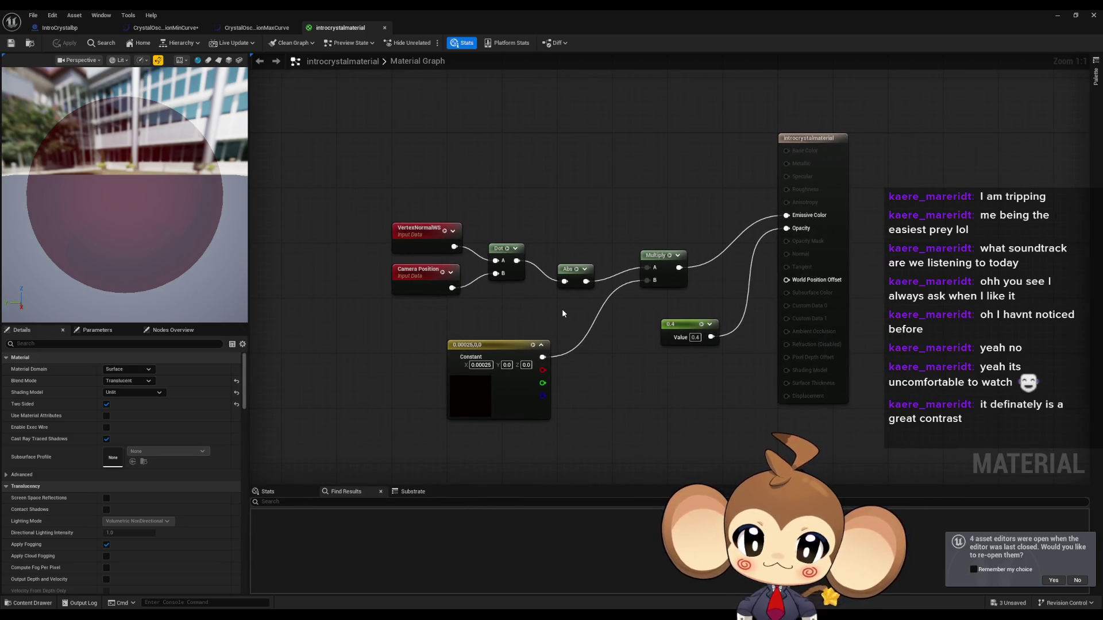
pyautogui.moveTo(401, 215); pyautogui.dragTo(509, 280)
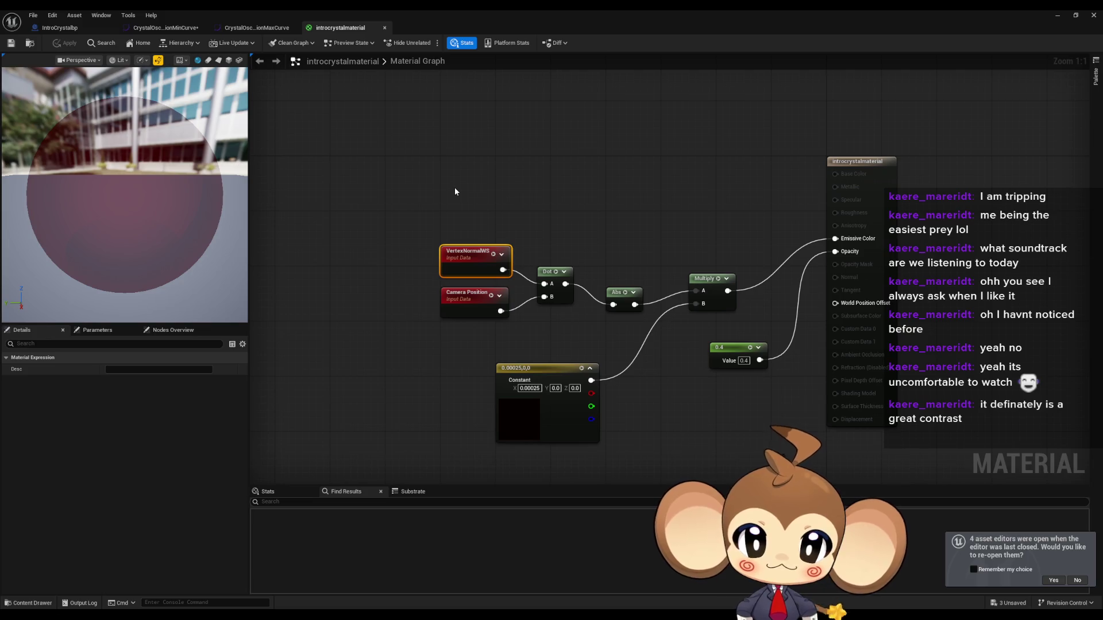
pyautogui.click(466, 303)
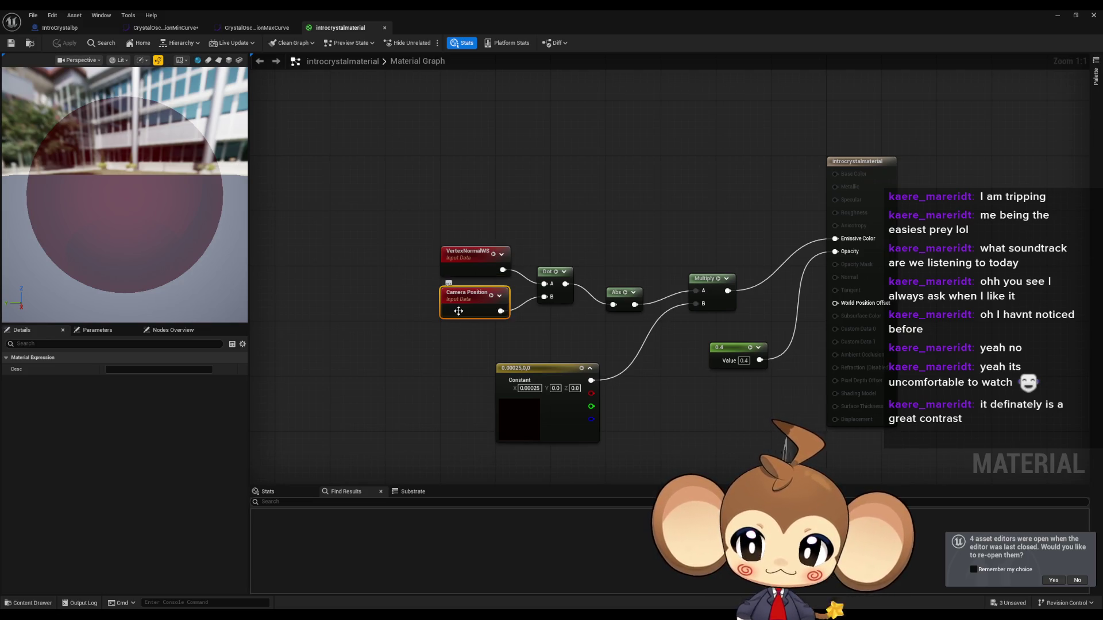
pyautogui.click(400, 298)
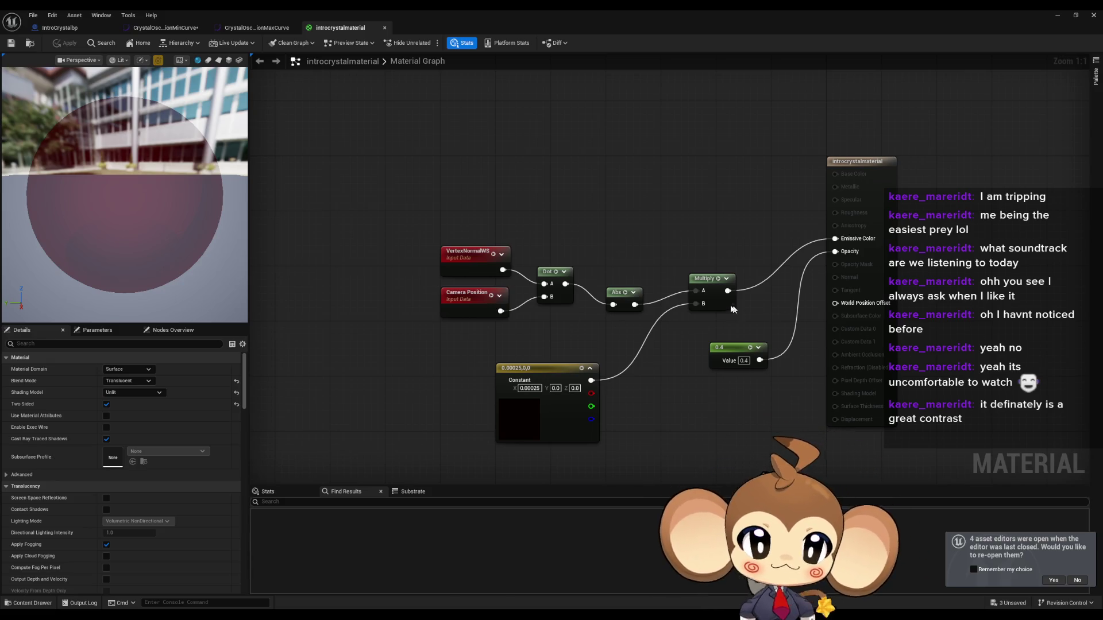
pyautogui.click(546, 277)
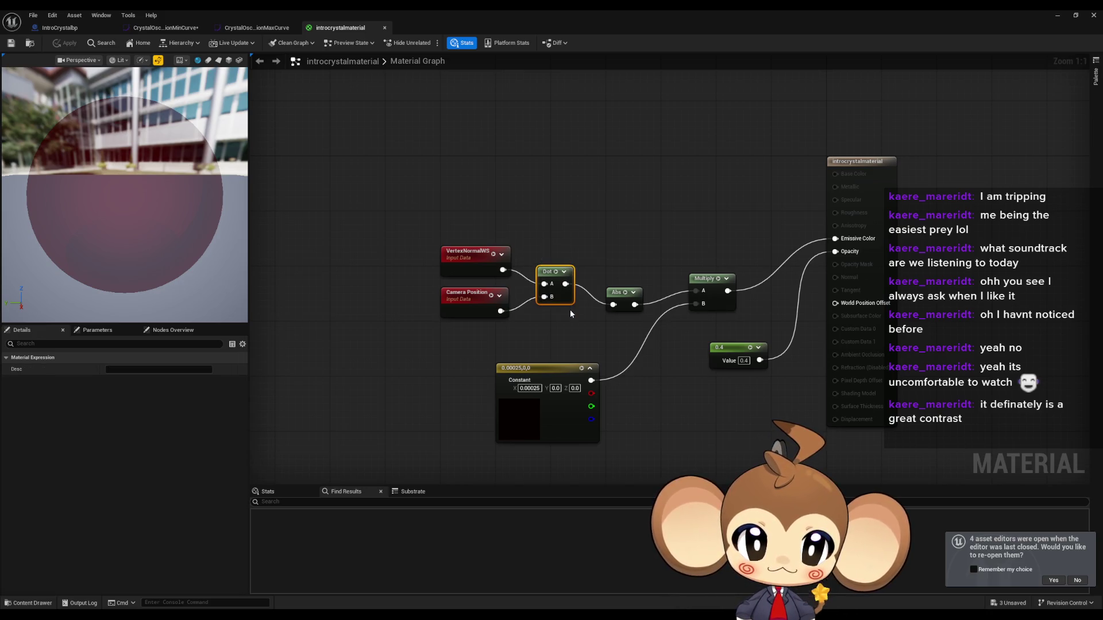
pyautogui.click(623, 299)
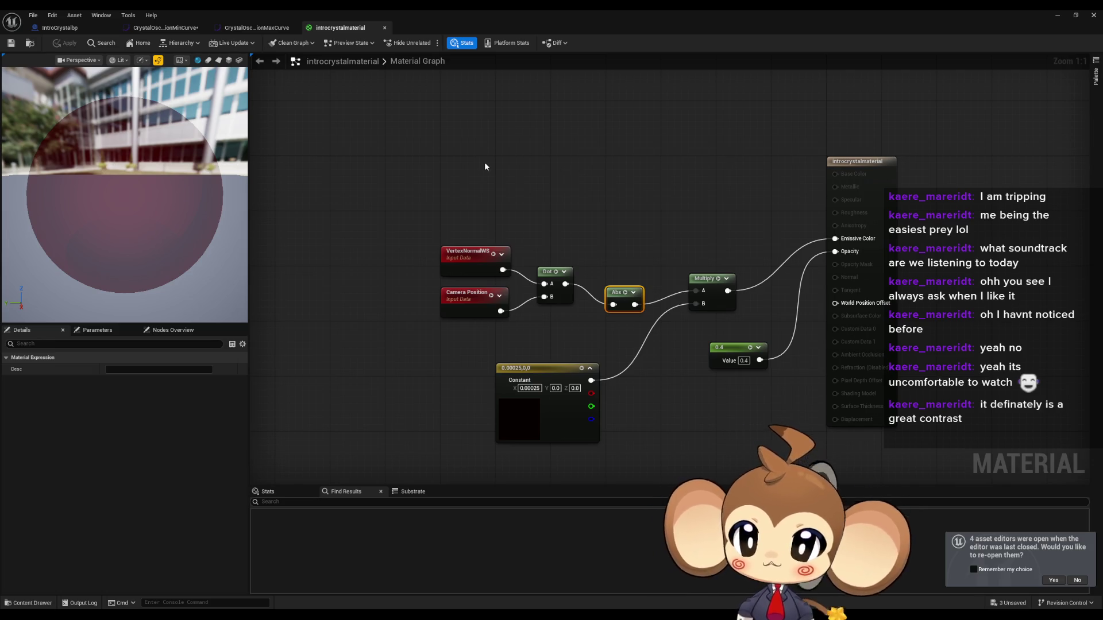
pyautogui.moveTo(83, 232)
pyautogui.mouseDown()
pyautogui.moveTo(87, 261)
pyautogui.moveTo(64, 188)
pyautogui.moveTo(75, 109)
pyautogui.moveTo(74, 172)
pyautogui.moveTo(75, 114)
pyautogui.moveTo(75, 144)
pyautogui.moveTo(143, 237)
pyautogui.mouseUp()
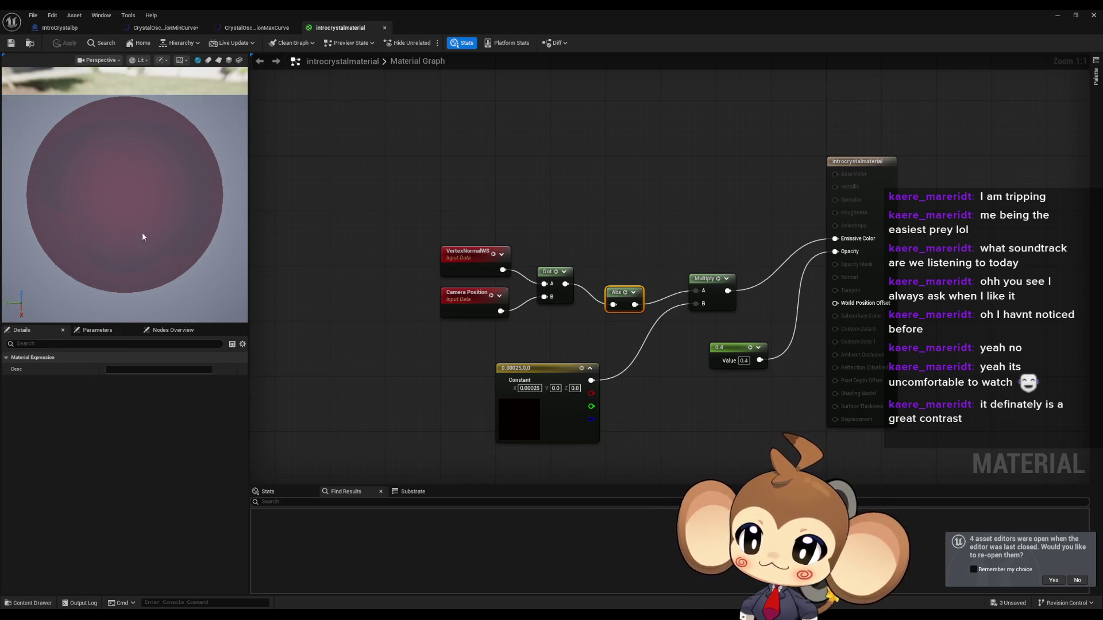
pyautogui.moveTo(185, 206)
pyautogui.mouseDown()
pyautogui.moveTo(198, 221)
pyautogui.moveTo(253, 230)
pyautogui.moveTo(196, 219)
pyautogui.moveTo(160, 267)
pyautogui.mouseUp()
pyautogui.moveTo(192, 225)
pyautogui.mouseDown()
pyautogui.moveTo(244, 220)
pyautogui.moveTo(241, 196)
pyautogui.moveTo(231, 280)
pyautogui.mouseUp()
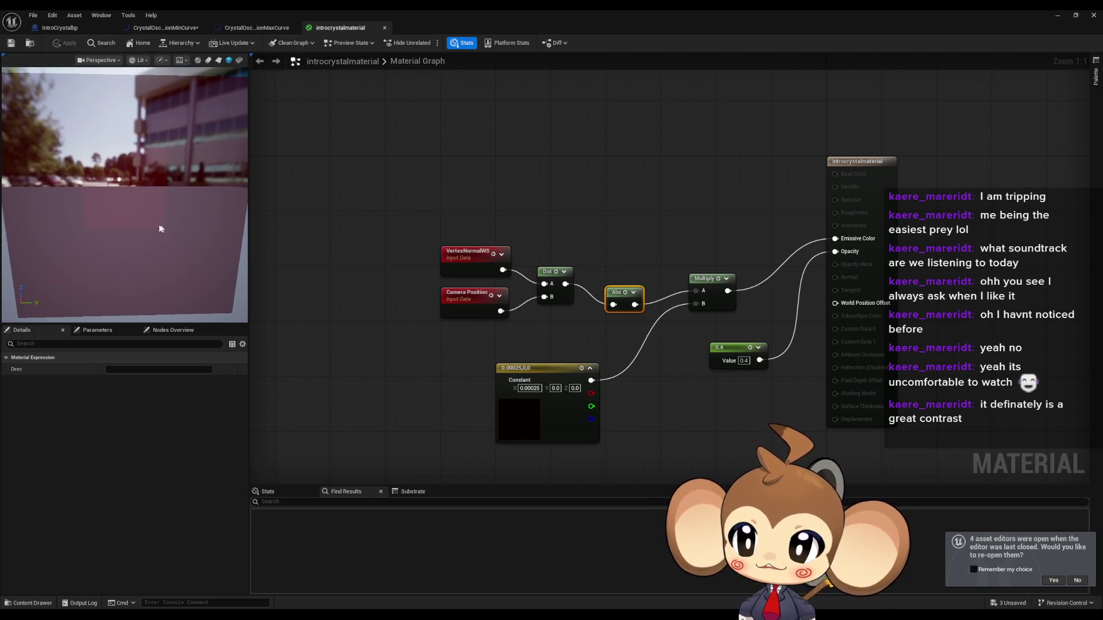
pyautogui.moveTo(165, 236)
pyautogui.mouseDown()
pyautogui.moveTo(167, 264)
pyautogui.moveTo(167, 247)
pyautogui.mouseUp()
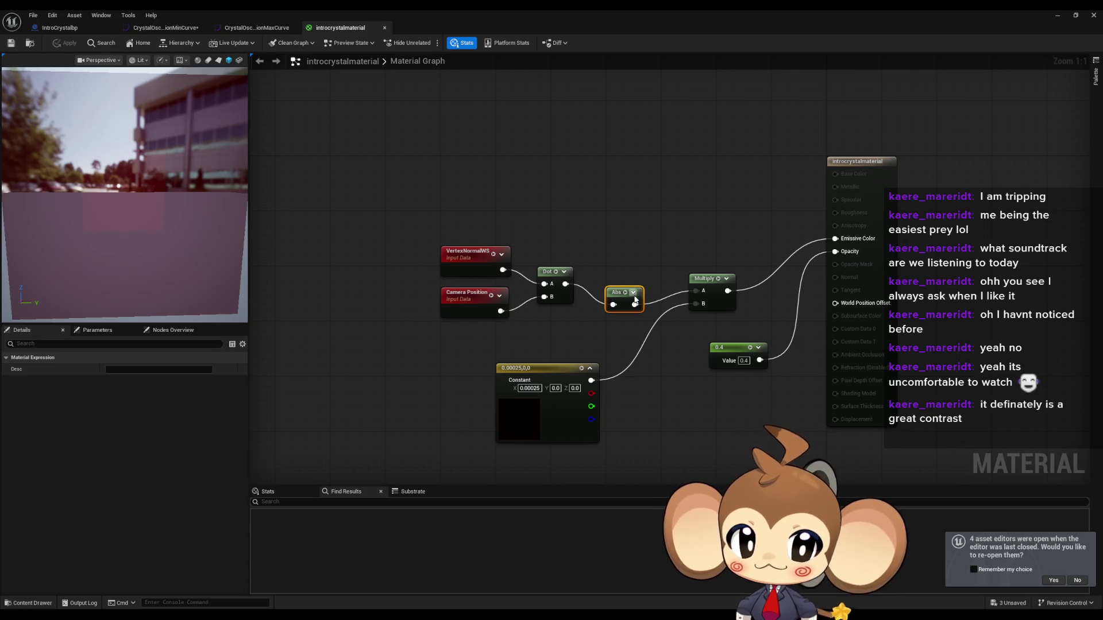
pyautogui.moveTo(136, 224)
pyautogui.mouseDown()
pyautogui.moveTo(172, 229)
pyautogui.moveTo(136, 219)
pyautogui.moveTo(155, 224)
pyautogui.moveTo(149, 231)
pyautogui.mouseUp()
pyautogui.scroll(-3, 149, 213)
pyautogui.scroll(3, 148, 232)
pyautogui.scroll(-3, 148, 230)
pyautogui.scroll(3, 148, 235)
pyautogui.scroll(-3, 145, 236)
pyautogui.scroll(3, 143, 236)
pyautogui.scroll(-3, 143, 236)
pyautogui.scroll(3, 143, 236)
pyautogui.scroll(-5, 143, 236)
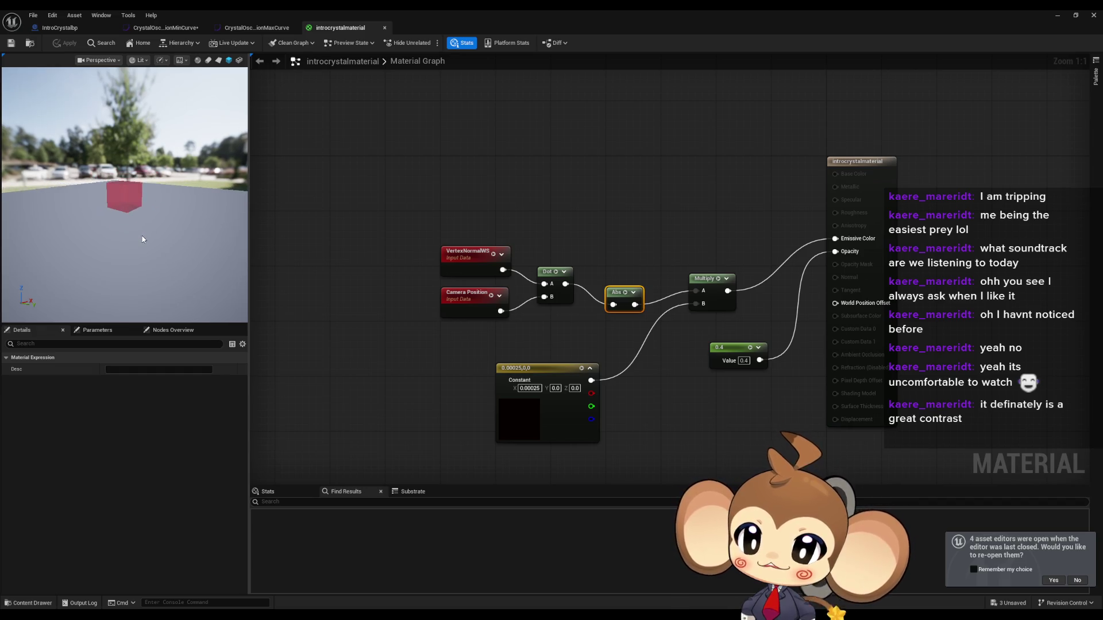
pyautogui.scroll(2, 139, 236)
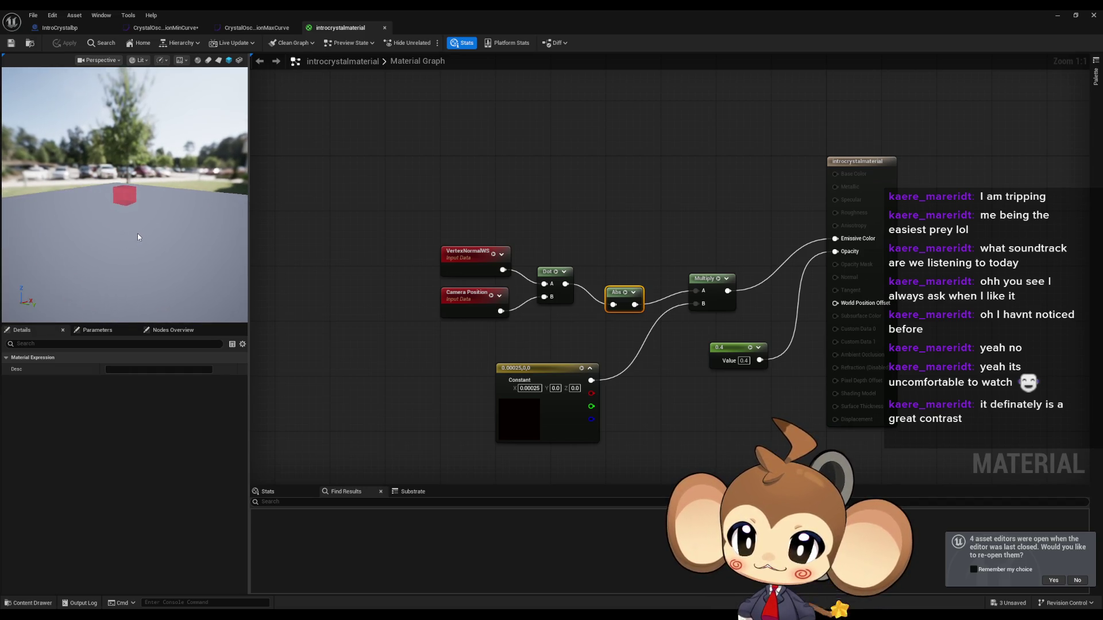
pyautogui.scroll(5, 138, 237)
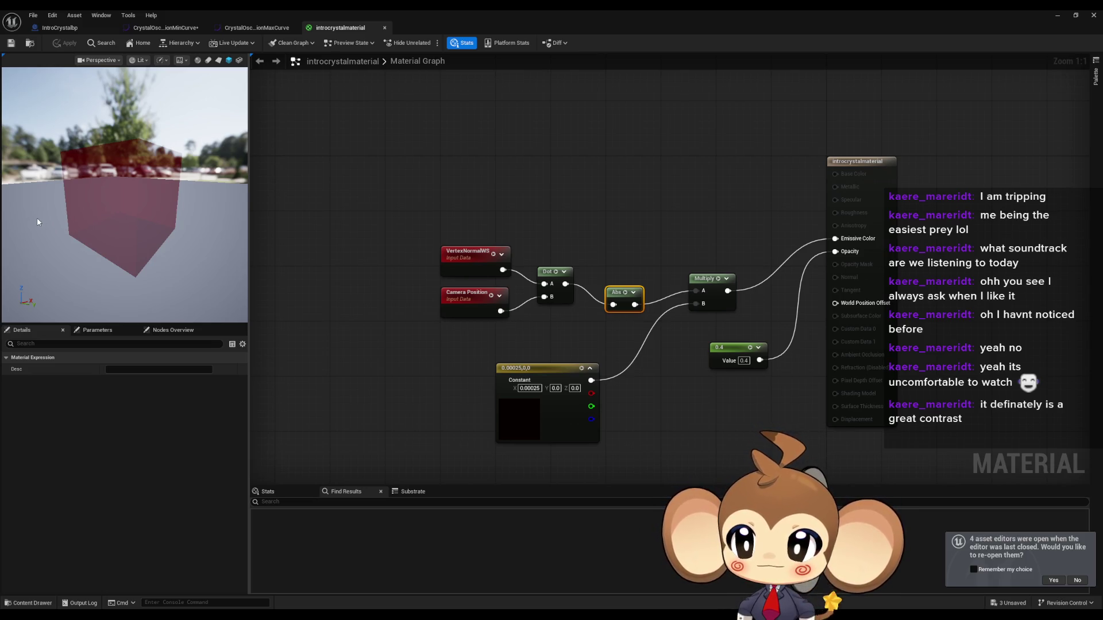
pyautogui.scroll(5, 81, 224)
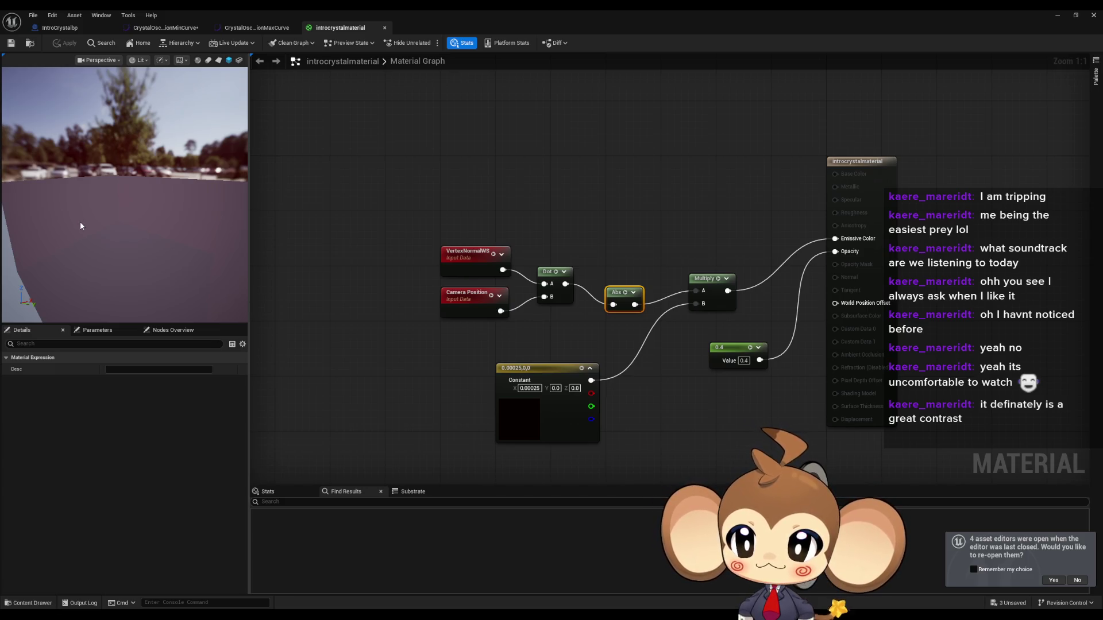
pyautogui.scroll(-5, 80, 225)
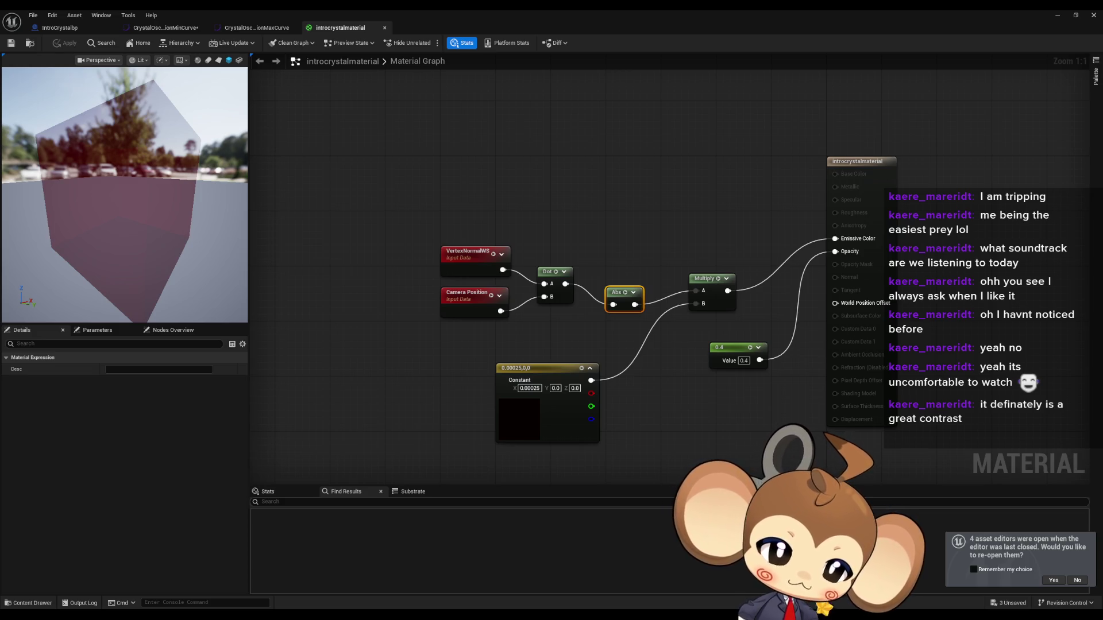
pyautogui.rightClick(434, 341)
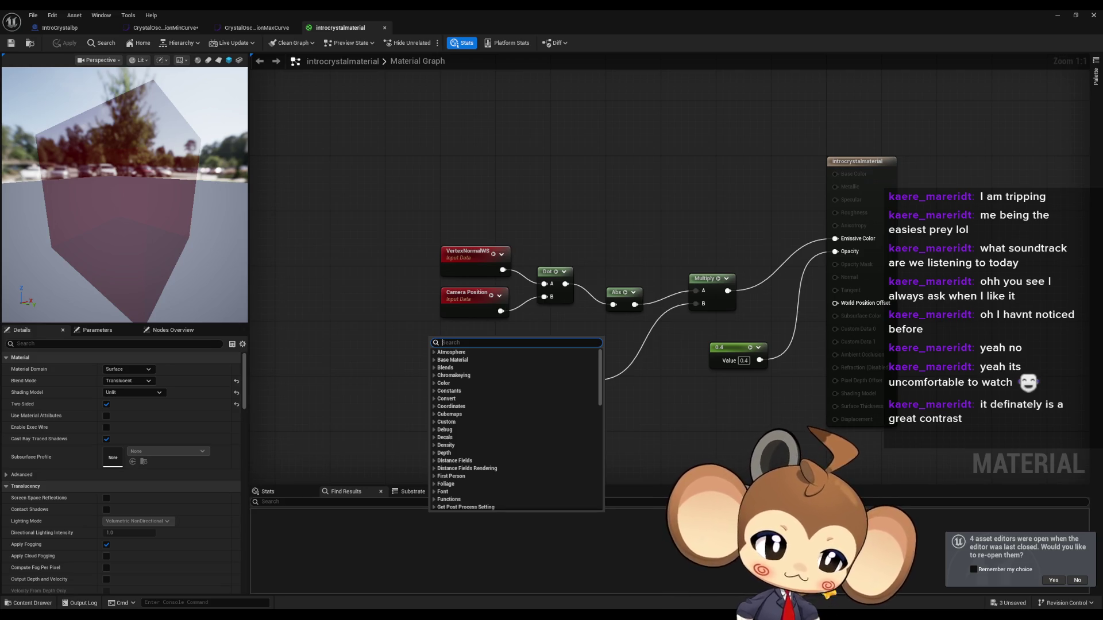
# Step: Add a CameraVectorWS node and connect it to the Dot node's B input
pyautogui.press('Escape')
pyautogui.hotkey('ctrl', 'v')
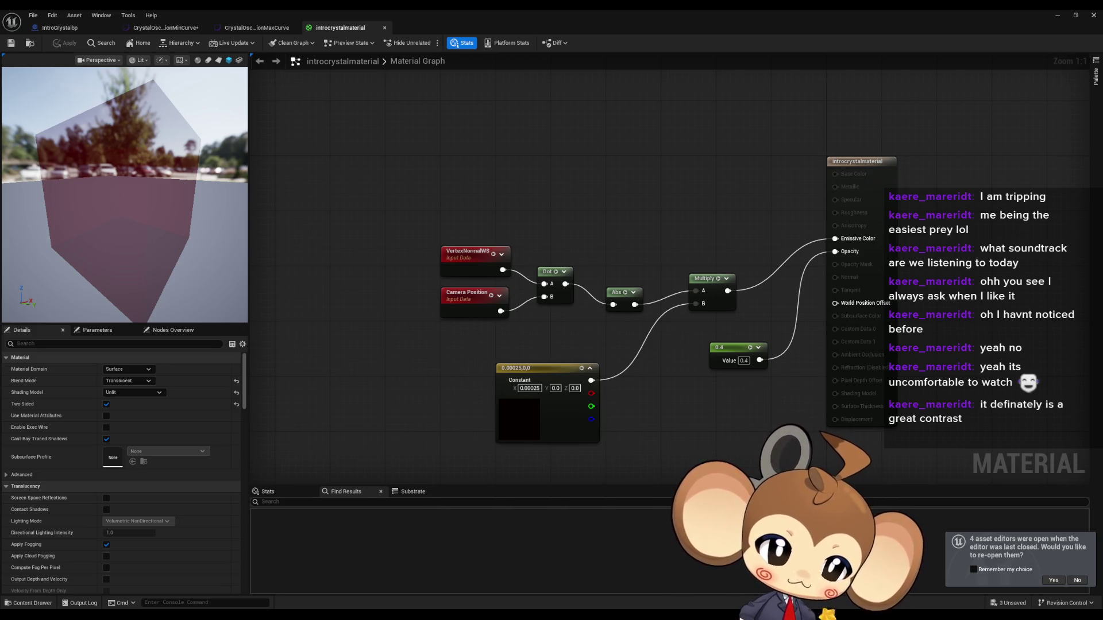
pyautogui.rightClick(395, 339)
pyautogui.write('camera vector')
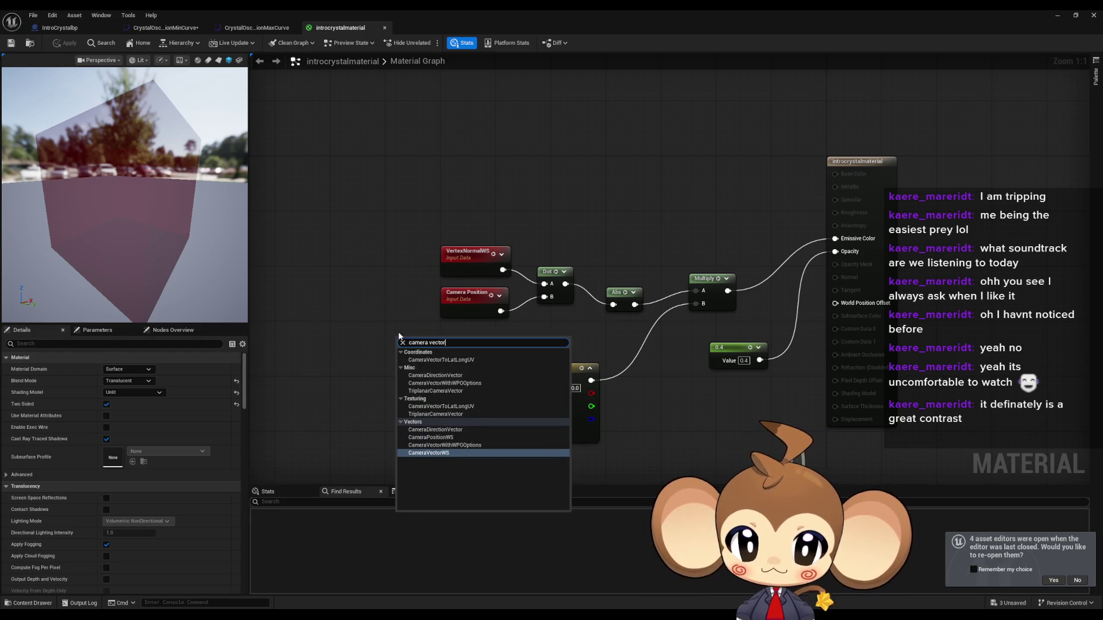
pyautogui.press('Return')
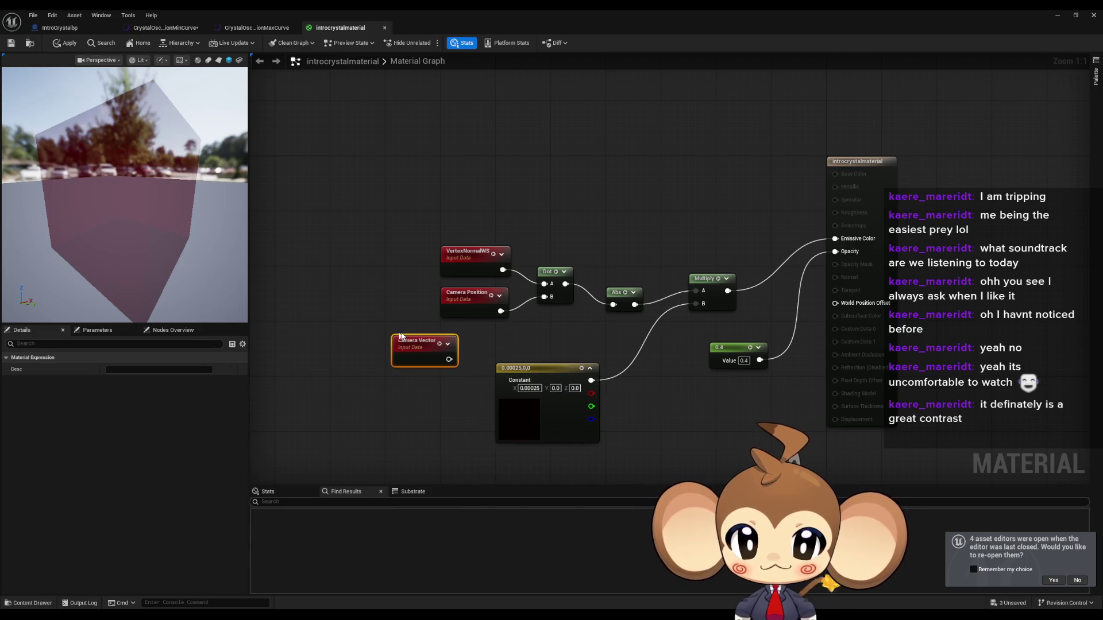
pyautogui.moveTo(449, 359); pyautogui.dragTo(550, 296)
pyautogui.click(501, 333)
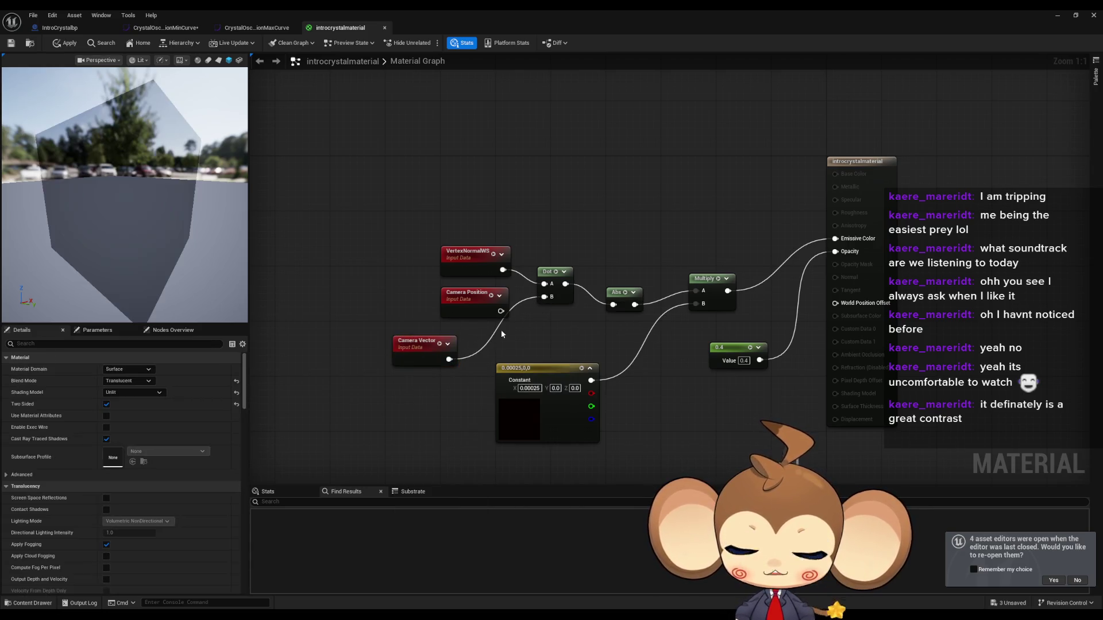
# Step: Set the Constant3Vector X to 0.25, after trying 0.0025 and 0.025, and apply the material
pyautogui.click(529, 388)
pyautogui.write('0.0025')
pyautogui.press('Return')
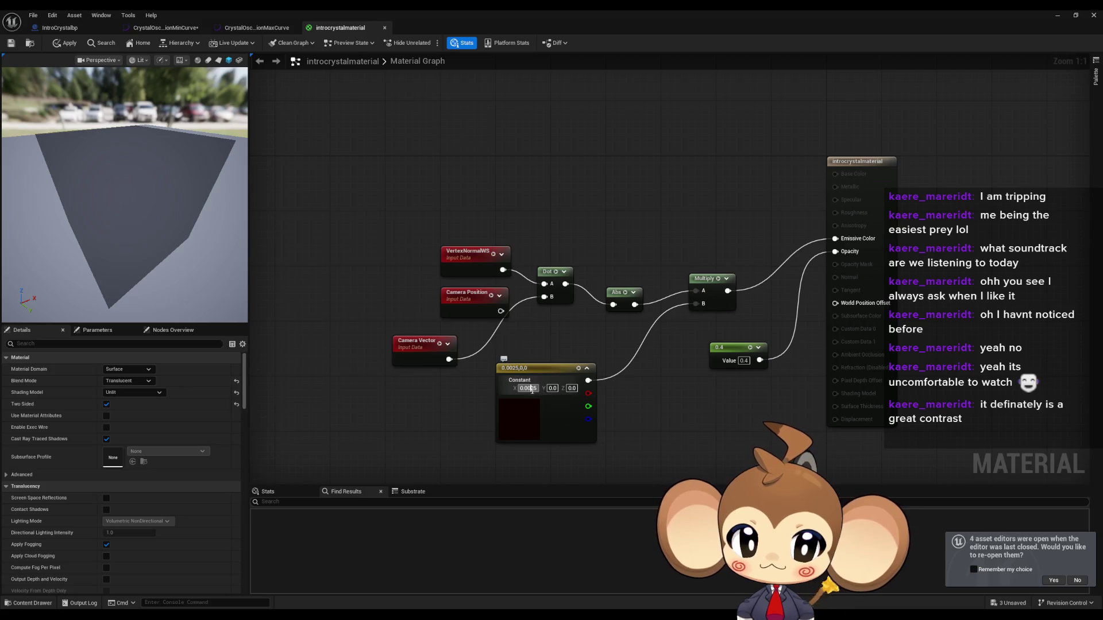
pyautogui.write('0.025')
pyautogui.press('Return')
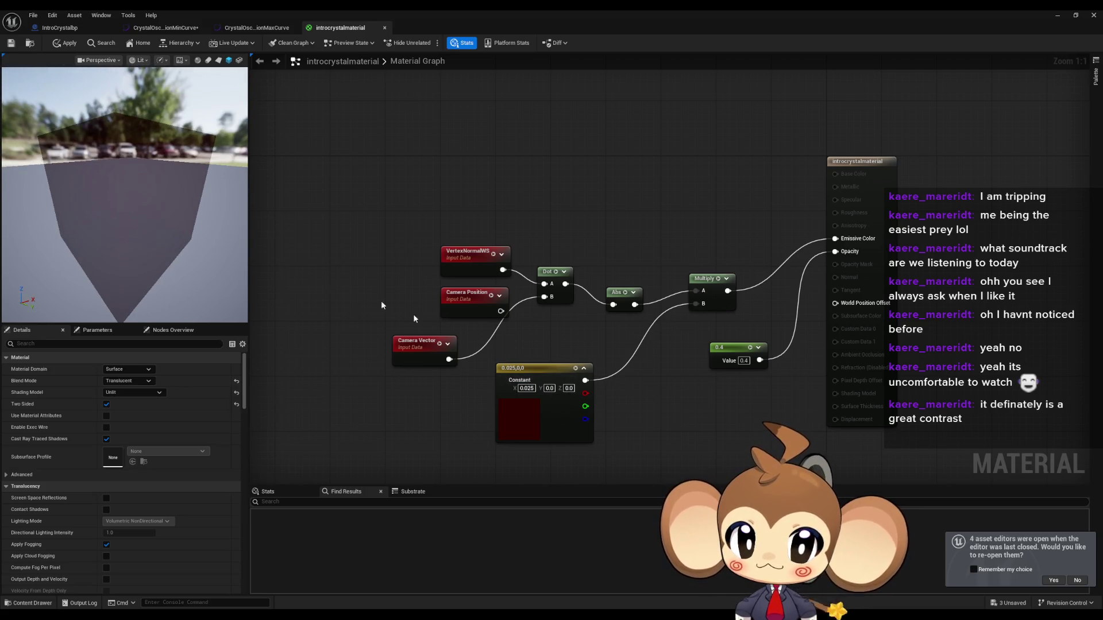
pyautogui.click(522, 391)
pyautogui.write('0.25')
pyautogui.press('Return')
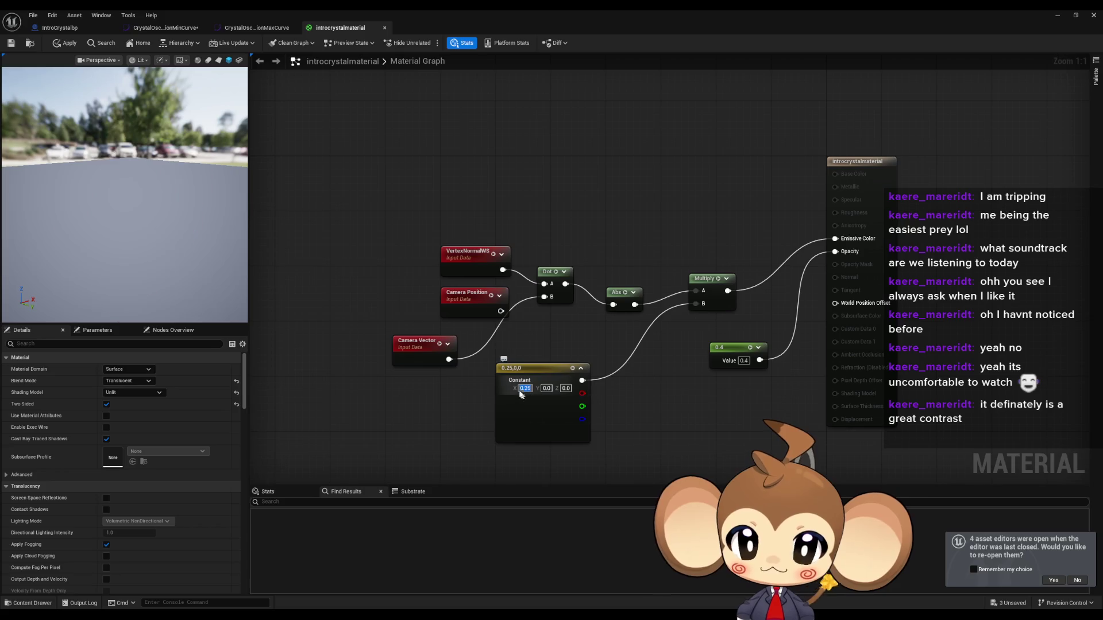
pyautogui.moveTo(124, 195)
pyautogui.mouseDown()
pyautogui.moveTo(103, 172)
pyautogui.moveTo(144, 190)
pyautogui.mouseUp()
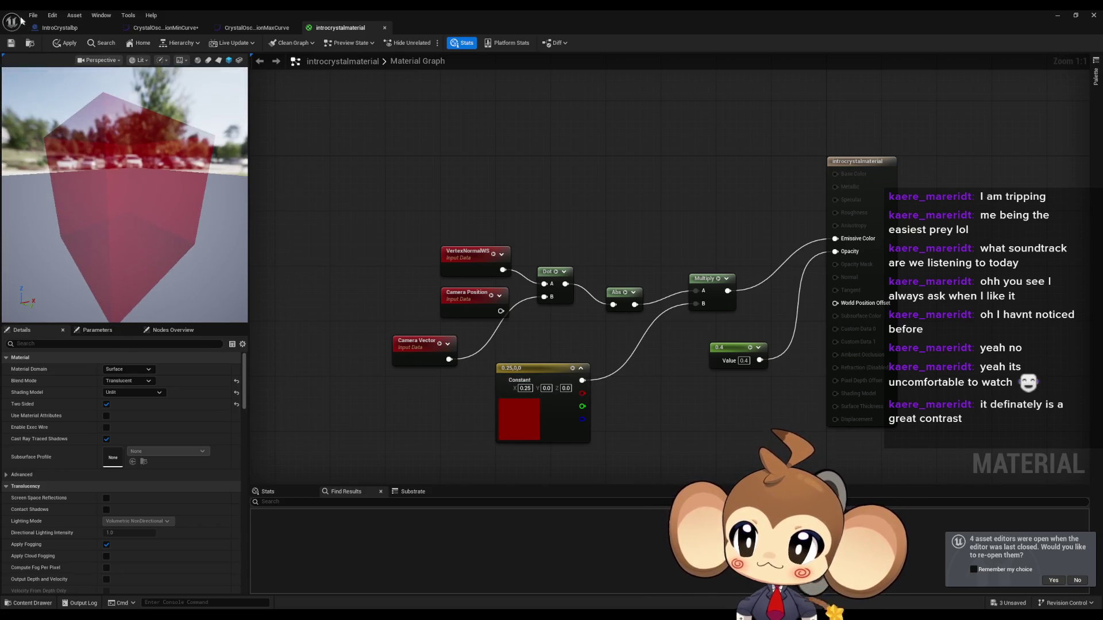
pyautogui.click(58, 46)
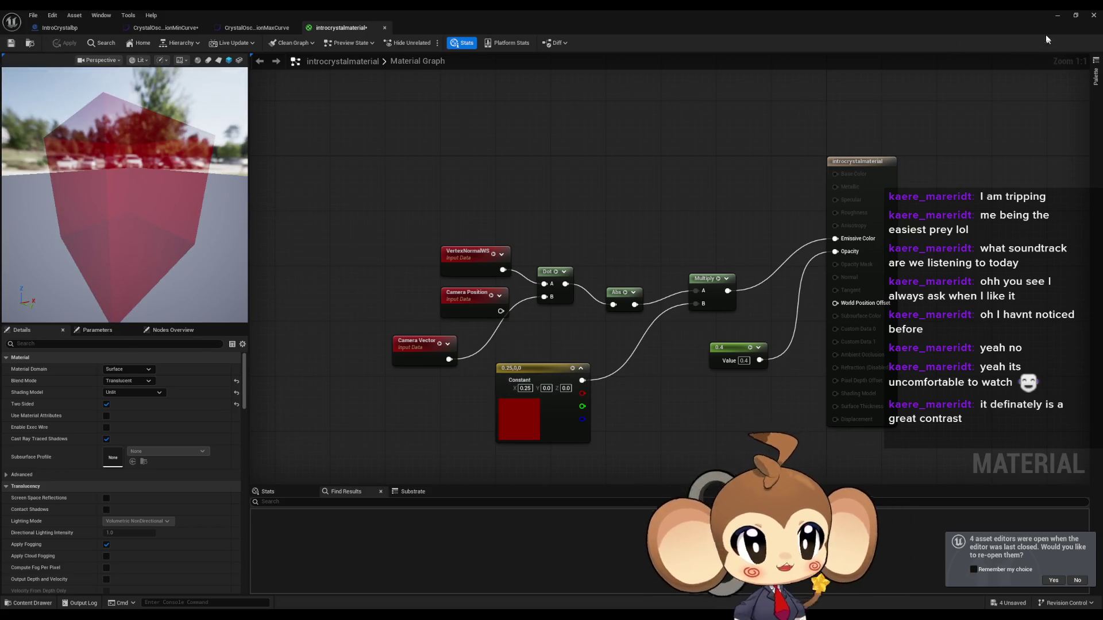
pyautogui.click(1056, 18)
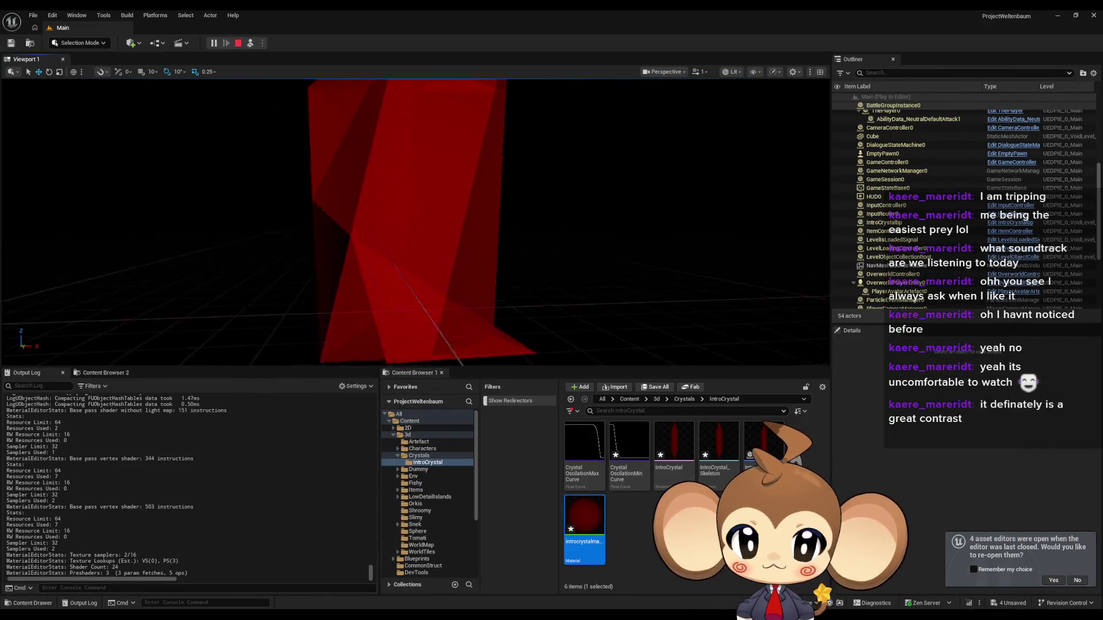
# Step: Inspect the translucent red crystal in the running game, then open the IntroCrystal mesh editor
pyautogui.click(219, 207)
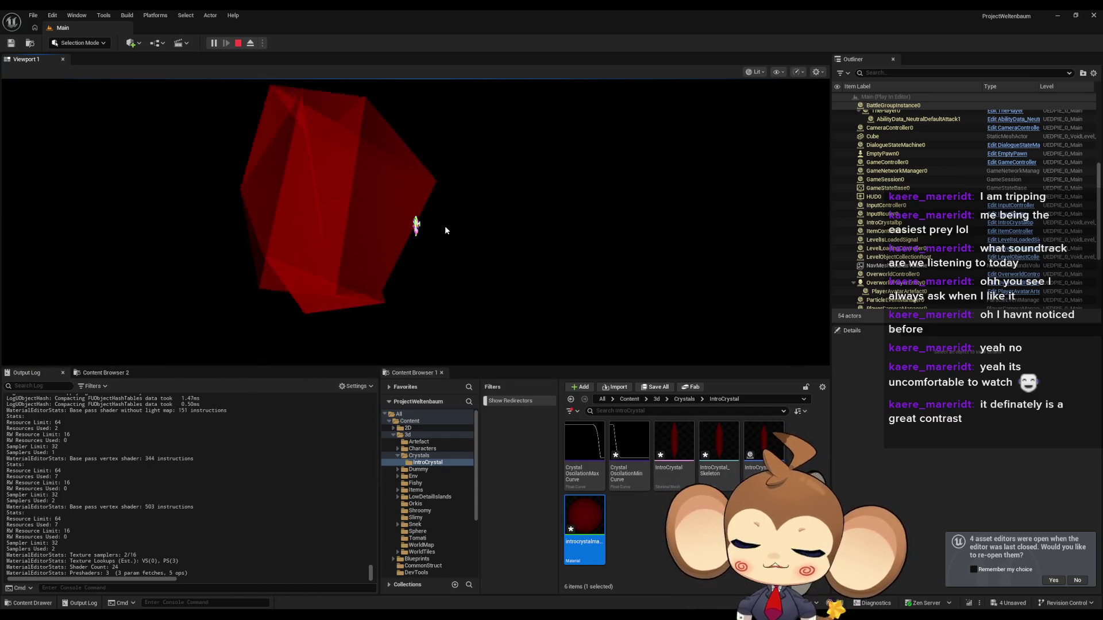
pyautogui.doubleClick(677, 443)
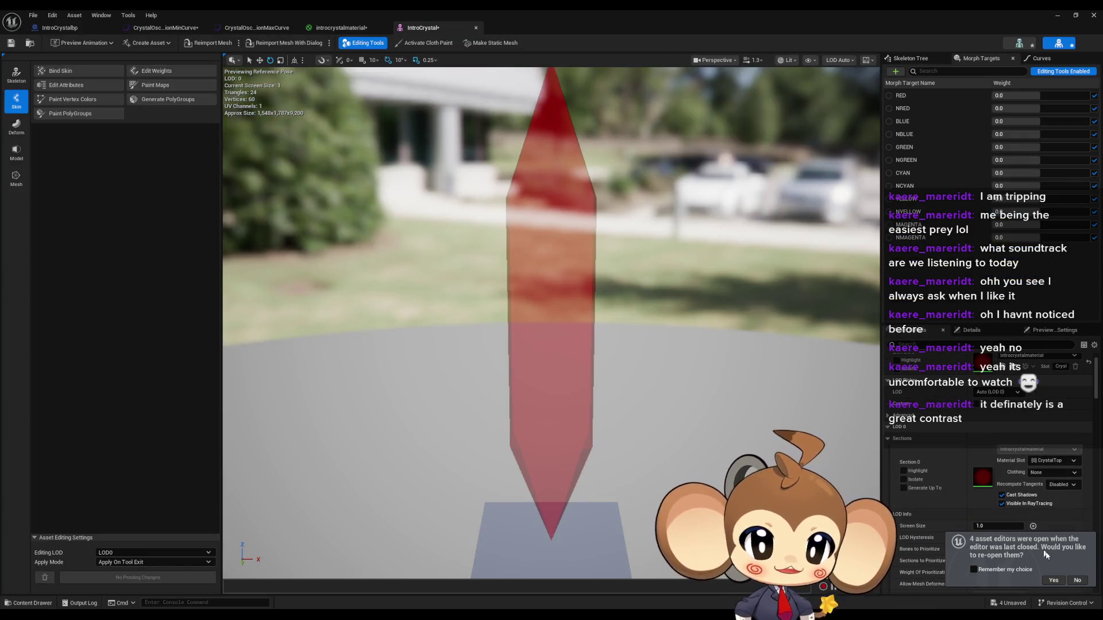
# Step: Dismiss the notification and filter the mesh Details panel by 'bound'
pyautogui.click(1078, 581)
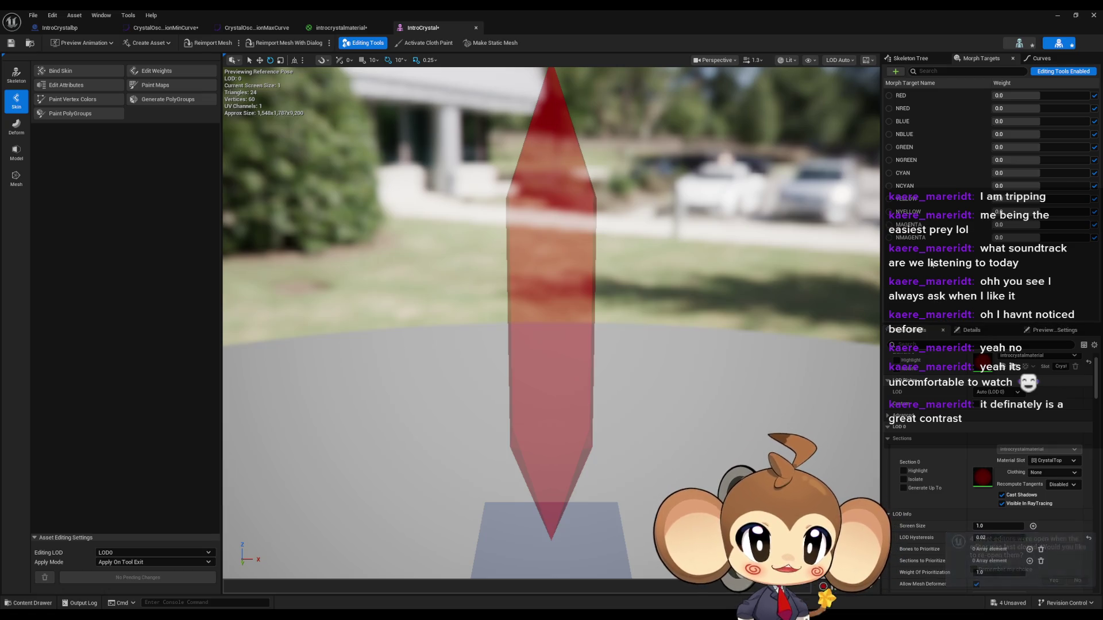
pyautogui.click(947, 72)
pyautogui.write('boun')
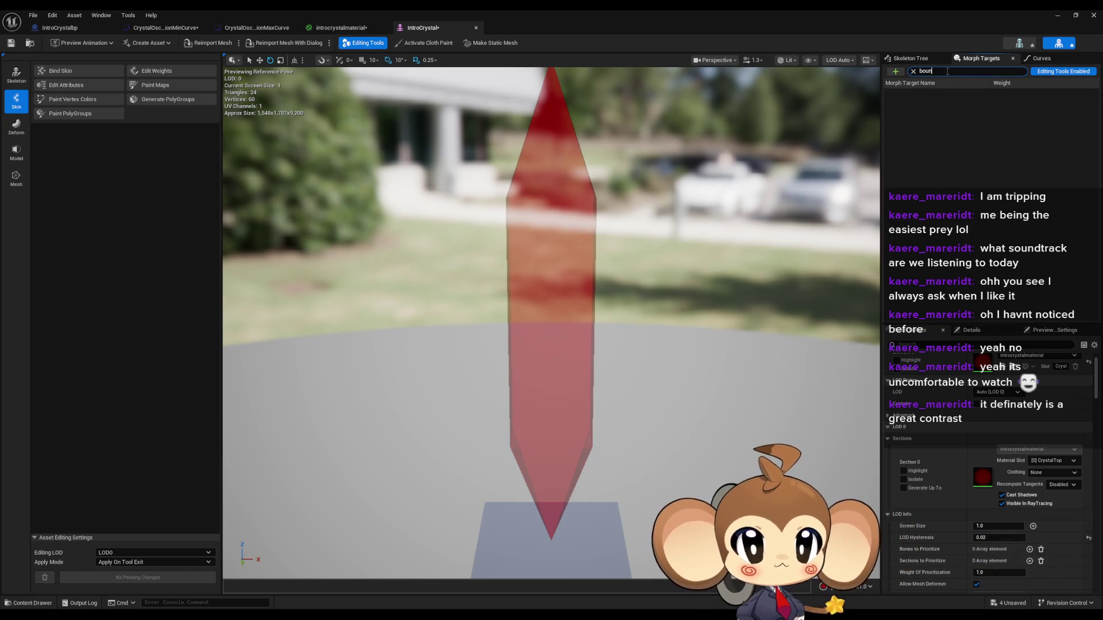
pyautogui.press('BackSpace')
pyautogui.press('BackSpace')
pyautogui.press('BackSpace')
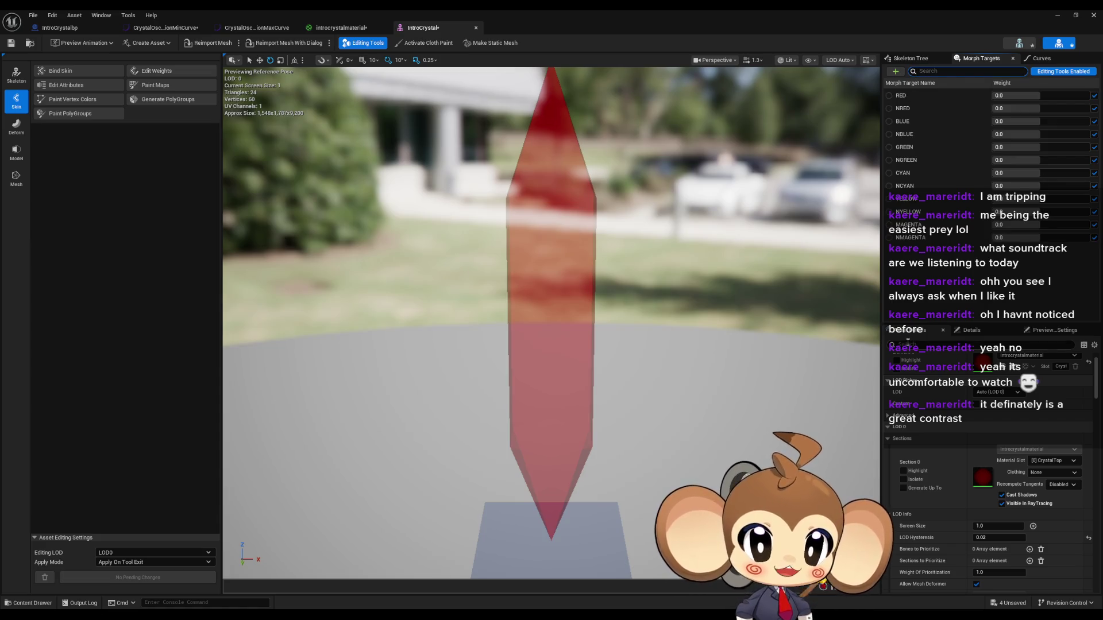
pyautogui.click(976, 344)
pyautogui.write('bound')
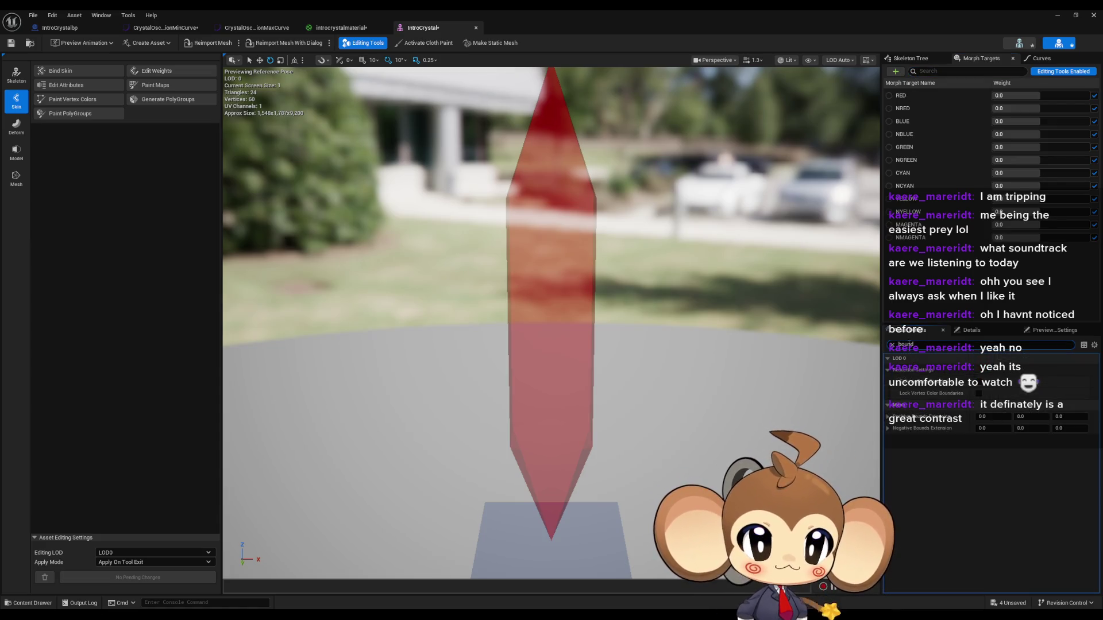
# Step: Set all positive and negative bounds extensions to 1000 and save the mesh with Ctrl+S
pyautogui.click(982, 417)
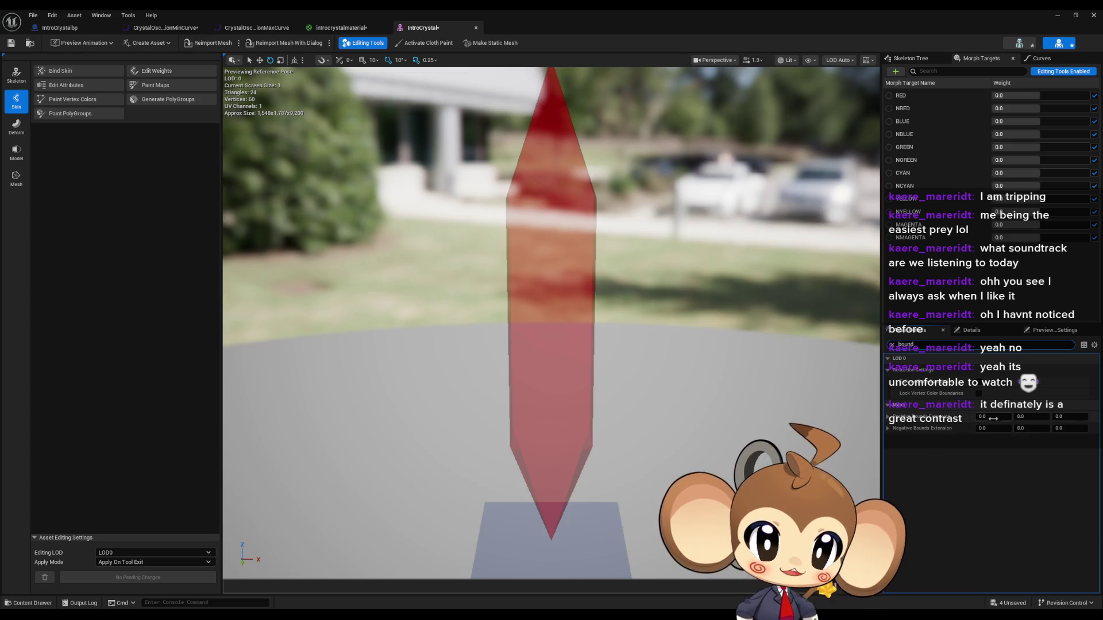
pyautogui.write('1000')
pyautogui.press('Tab')
pyautogui.write('10')
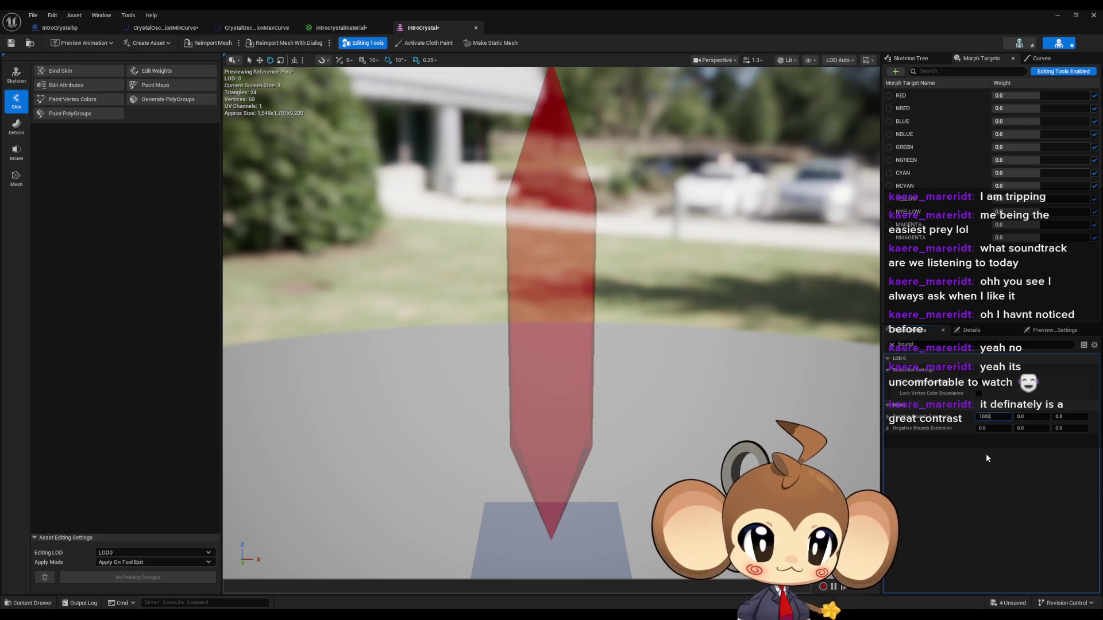
pyautogui.write('00')
pyautogui.press('Tab')
pyautogui.write('1000')
pyautogui.press('Tab')
pyautogui.write('1000')
pyautogui.press('Tab')
pyautogui.write('1000')
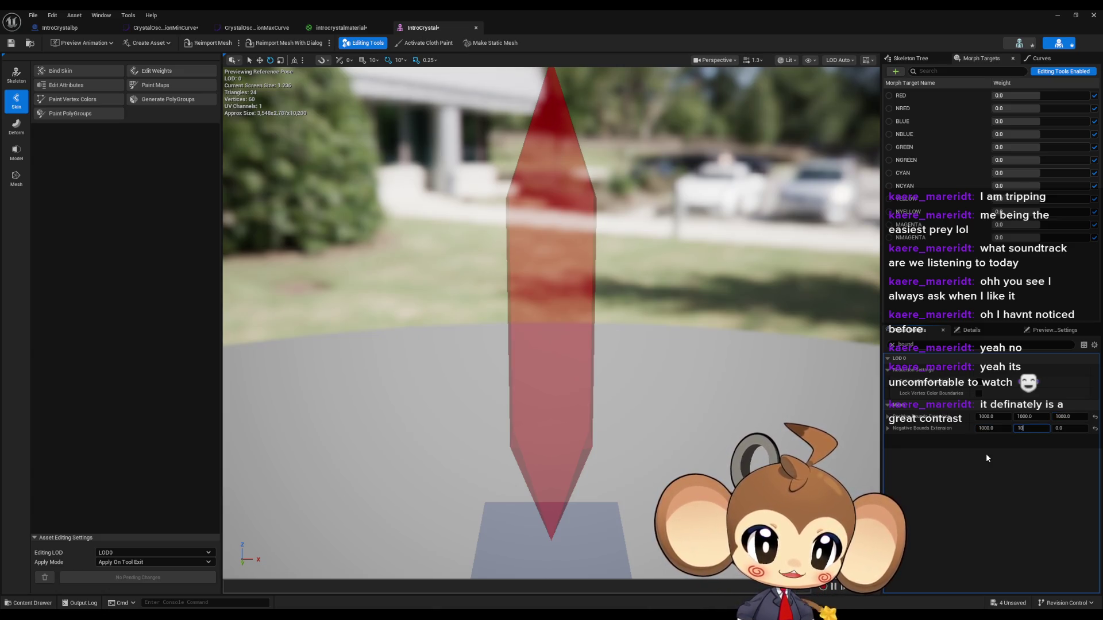
pyautogui.press('Tab')
pyautogui.write('1')
pyautogui.press('Return')
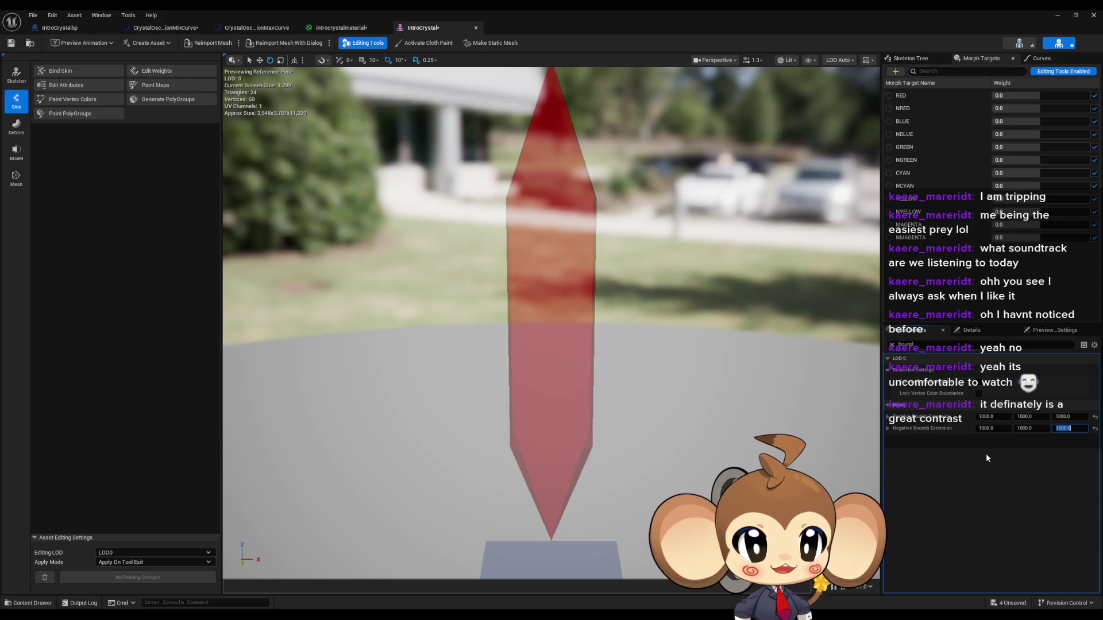
pyautogui.hotkey('ctrl', 's')
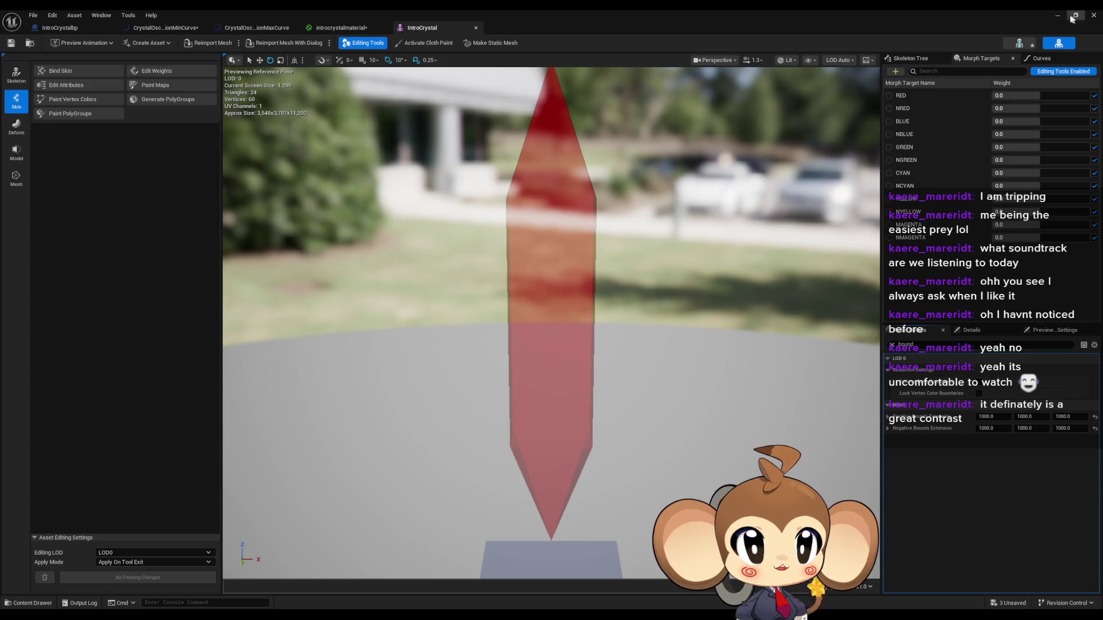
pyautogui.click(1057, 16)
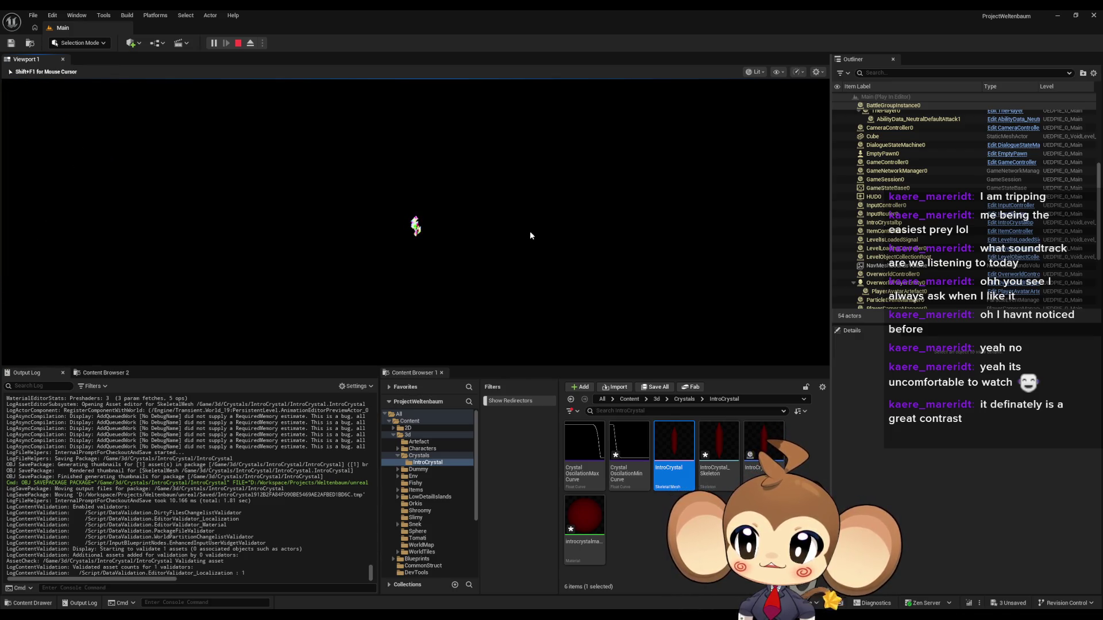
# Step: Toggle the full-screen game view with F11 and back, stop play, and reopen IntroCrystal
pyautogui.press('F11')
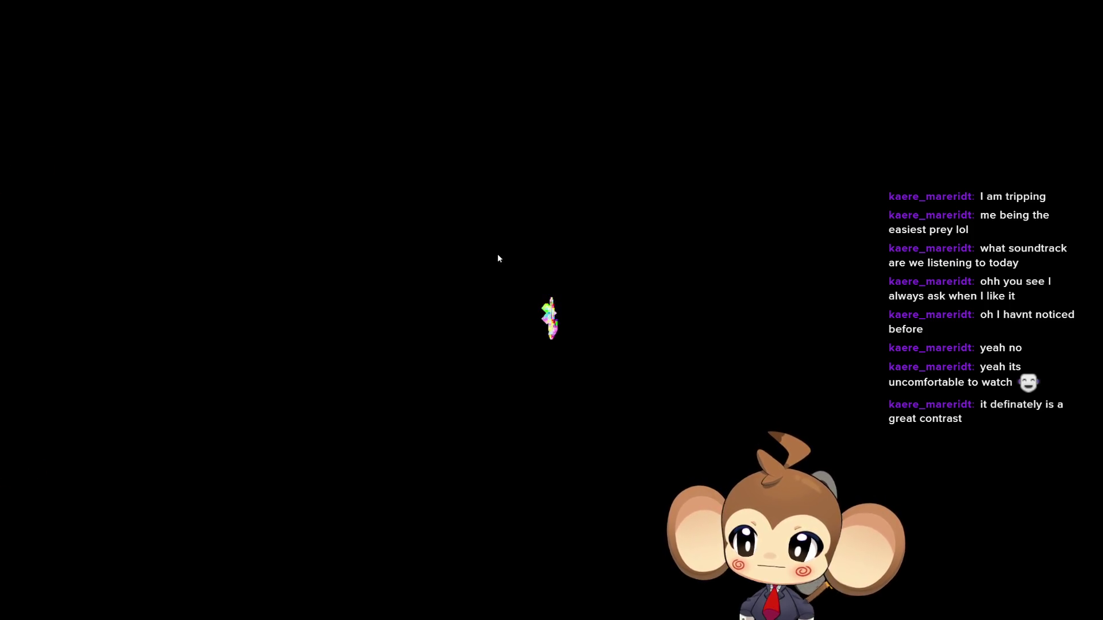
pyautogui.press('F11')
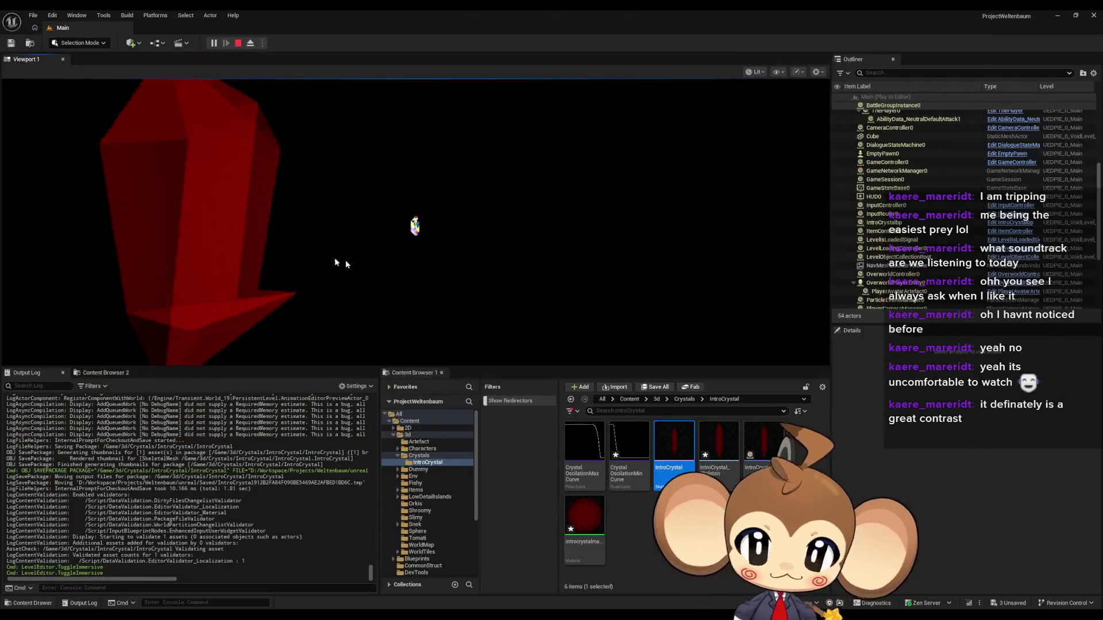
pyautogui.click(238, 43)
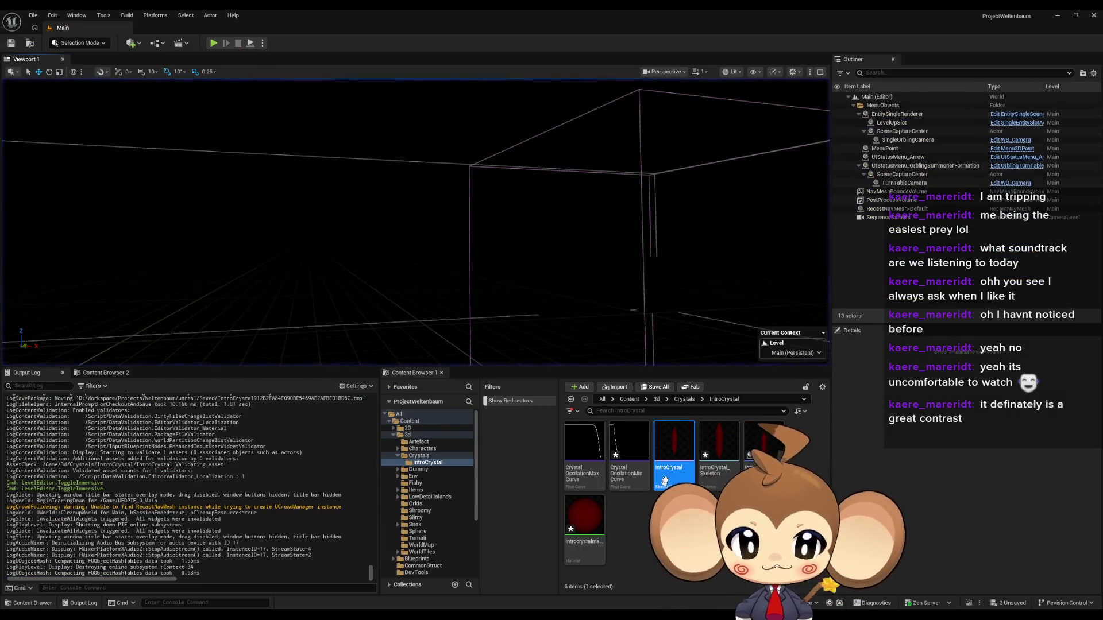
pyautogui.doubleClick(663, 487)
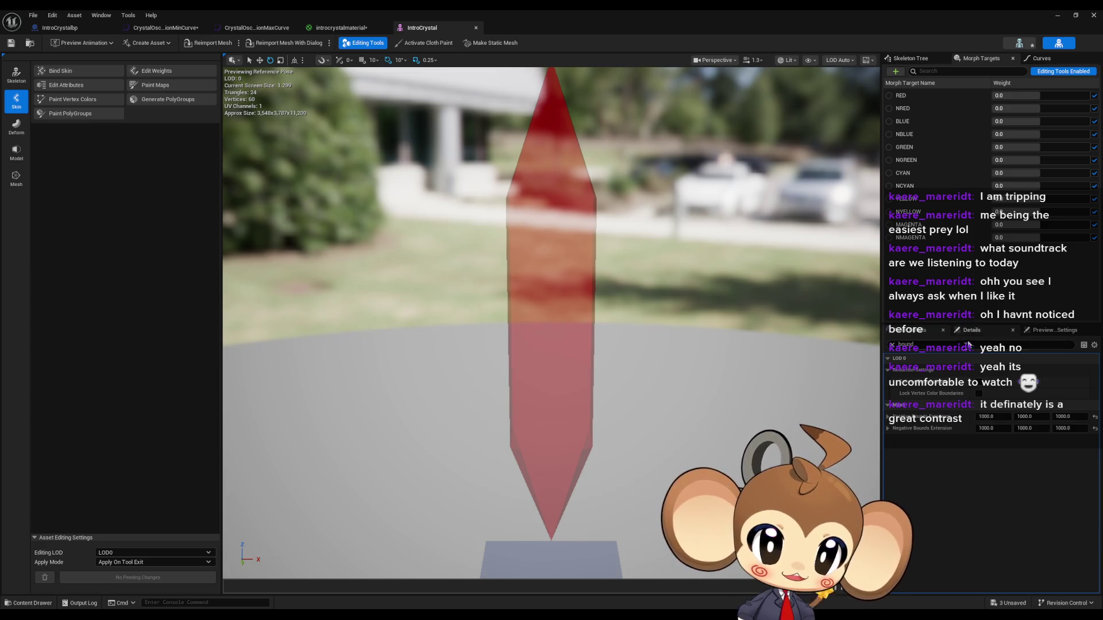
# Step: Reset the positive and negative bounds extensions to 0 and clear the Details filter
pyautogui.click(988, 417)
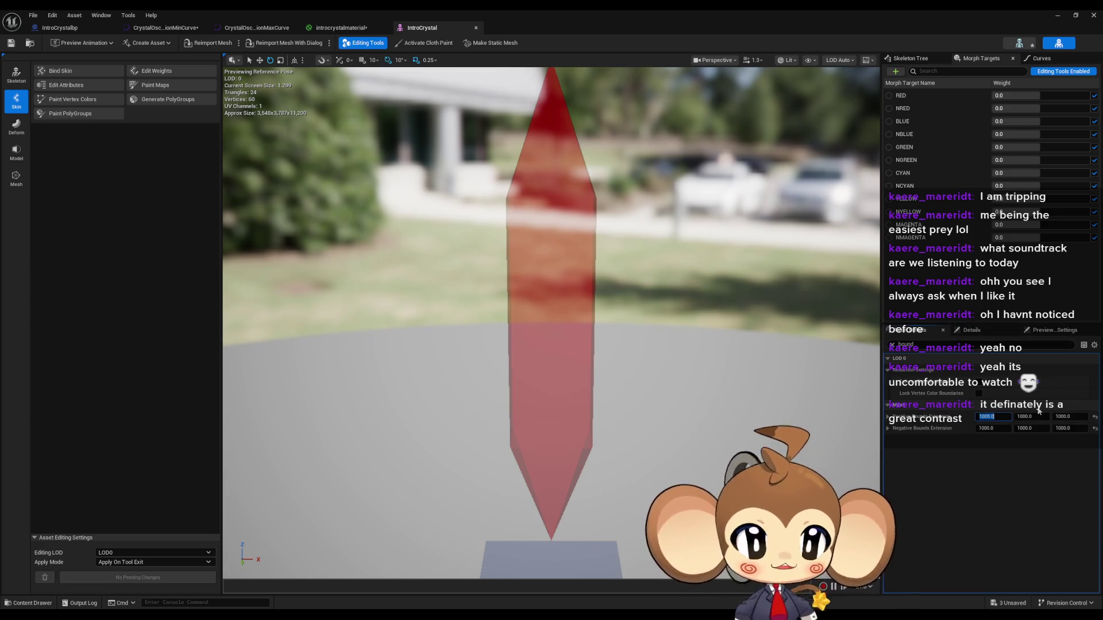
pyautogui.click(1095, 417)
pyautogui.click(1094, 428)
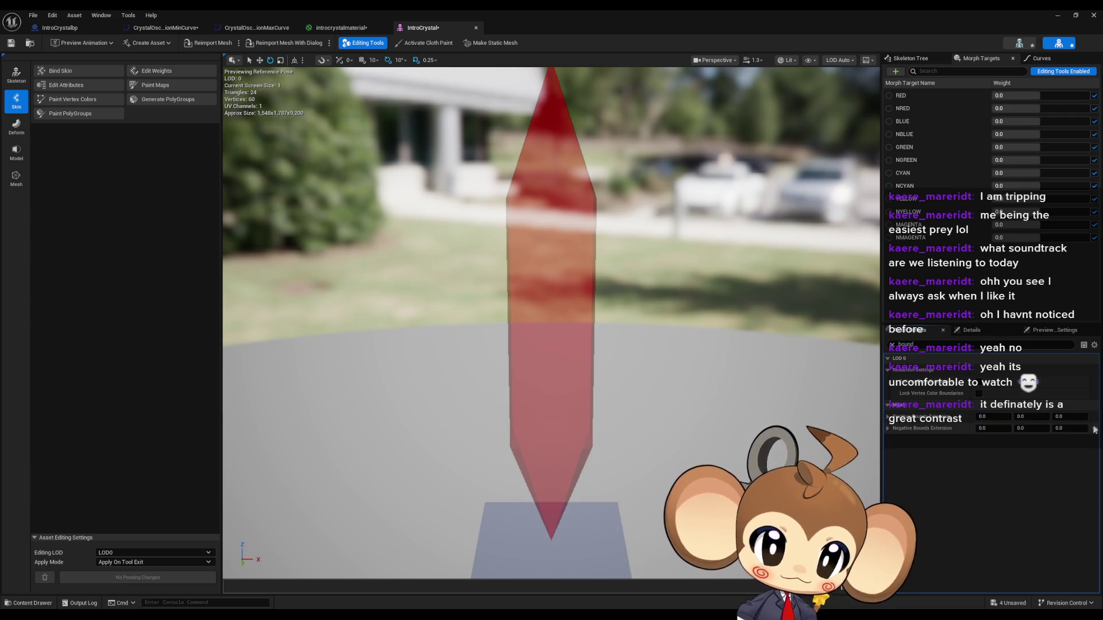
pyautogui.moveTo(740, 438)
pyautogui.mouseDown()
pyautogui.moveTo(741, 402)
pyautogui.moveTo(744, 459)
pyautogui.moveTo(750, 425)
pyautogui.mouseUp()
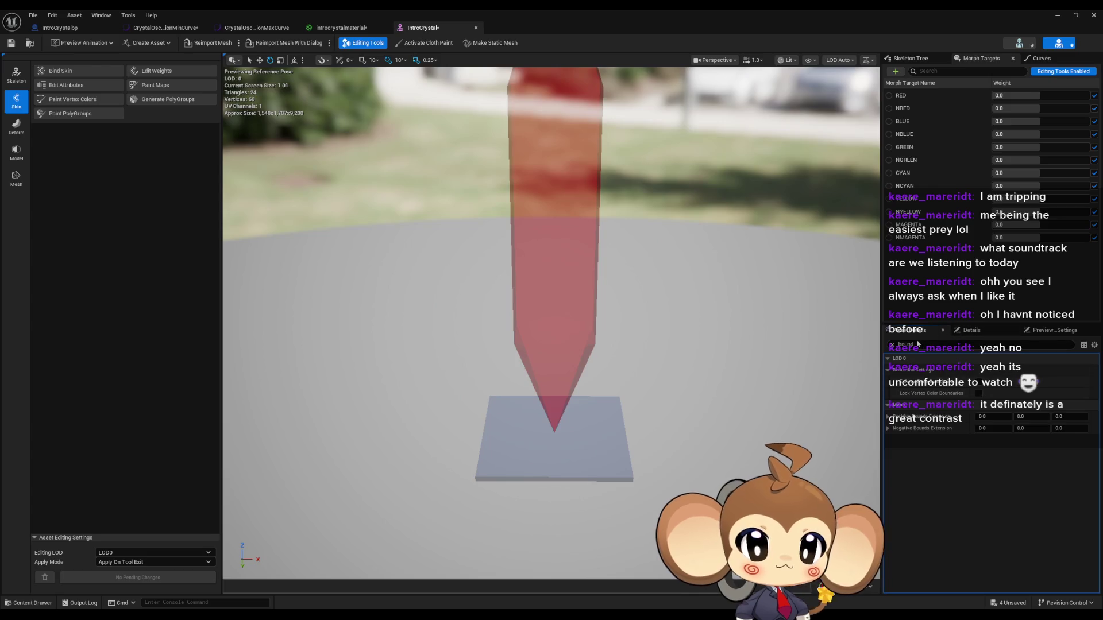
pyautogui.press('BackSpace')
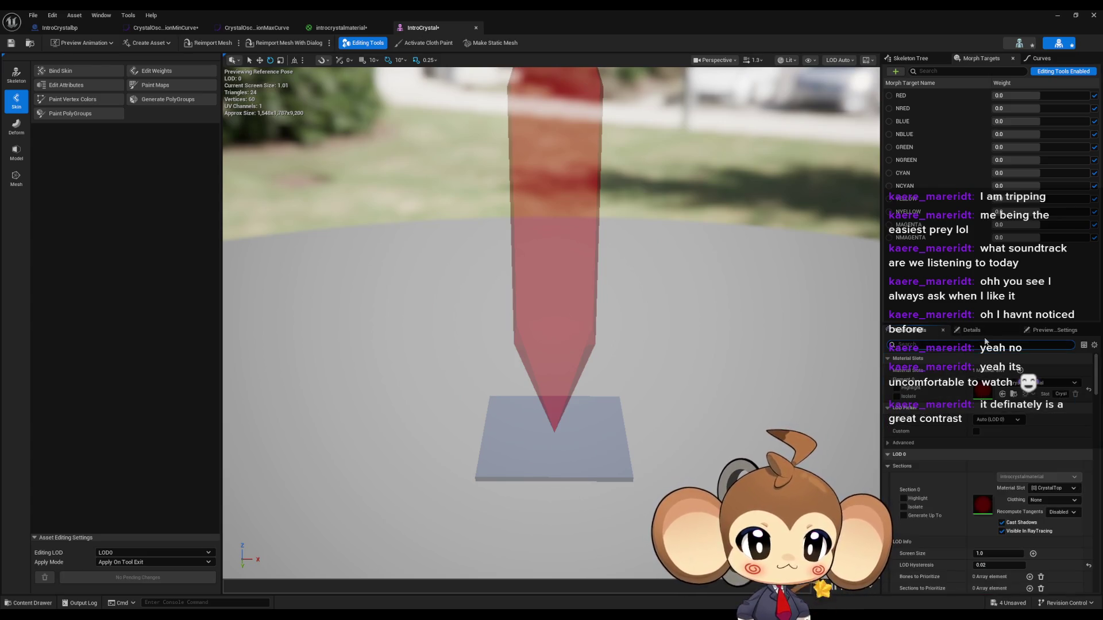
pyautogui.moveTo(1096, 370); pyautogui.dragTo(1100, 565)
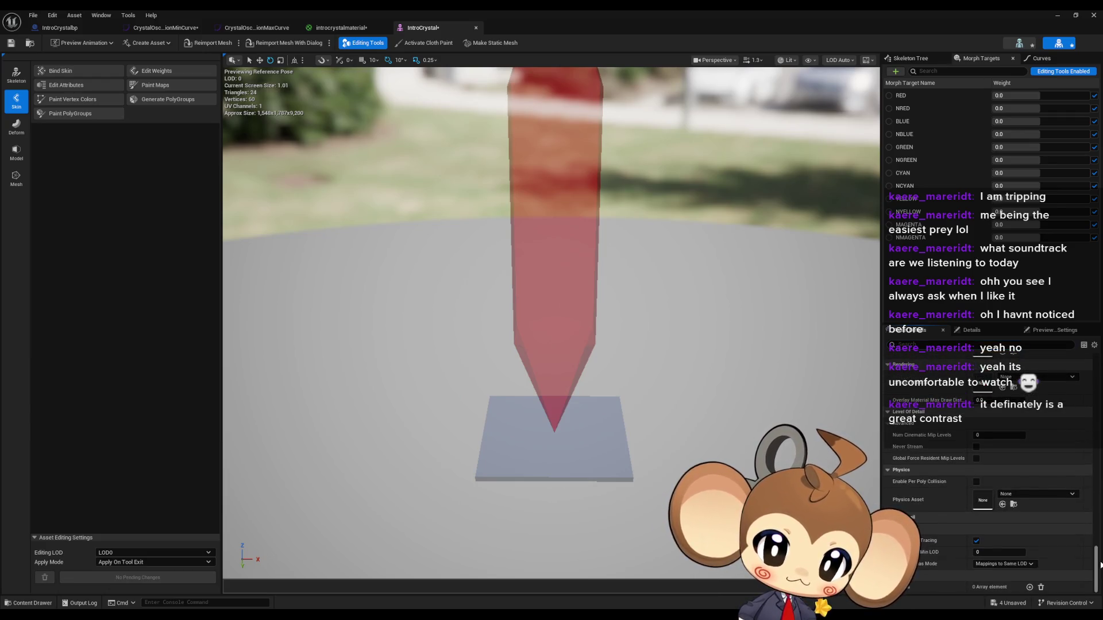
pyautogui.moveTo(1100, 566); pyautogui.dragTo(1101, 485)
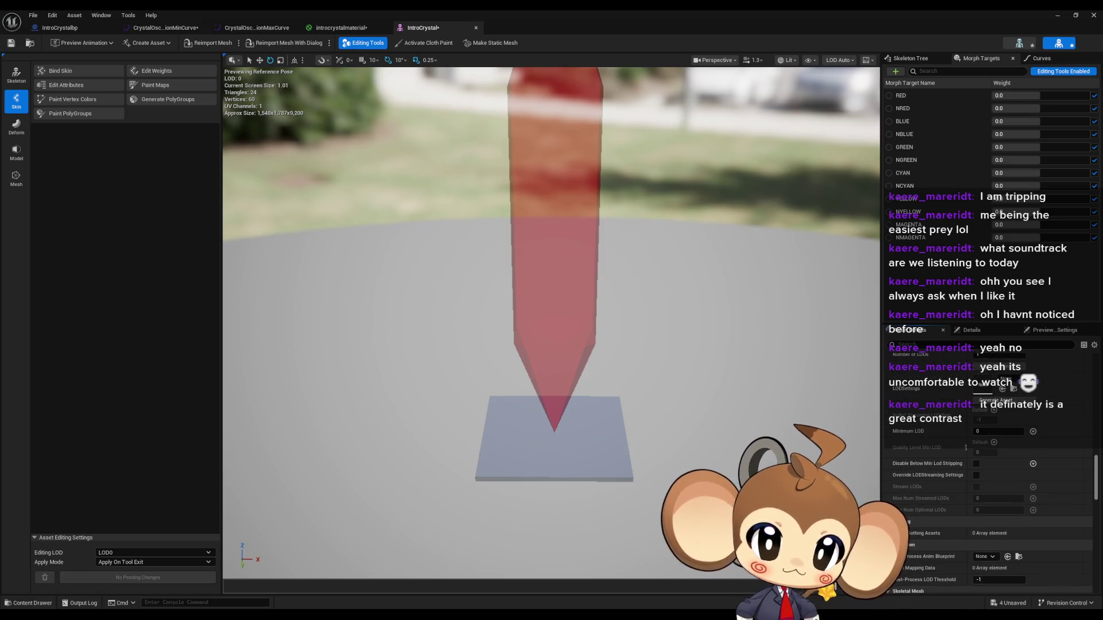
pyautogui.click(807, 61)
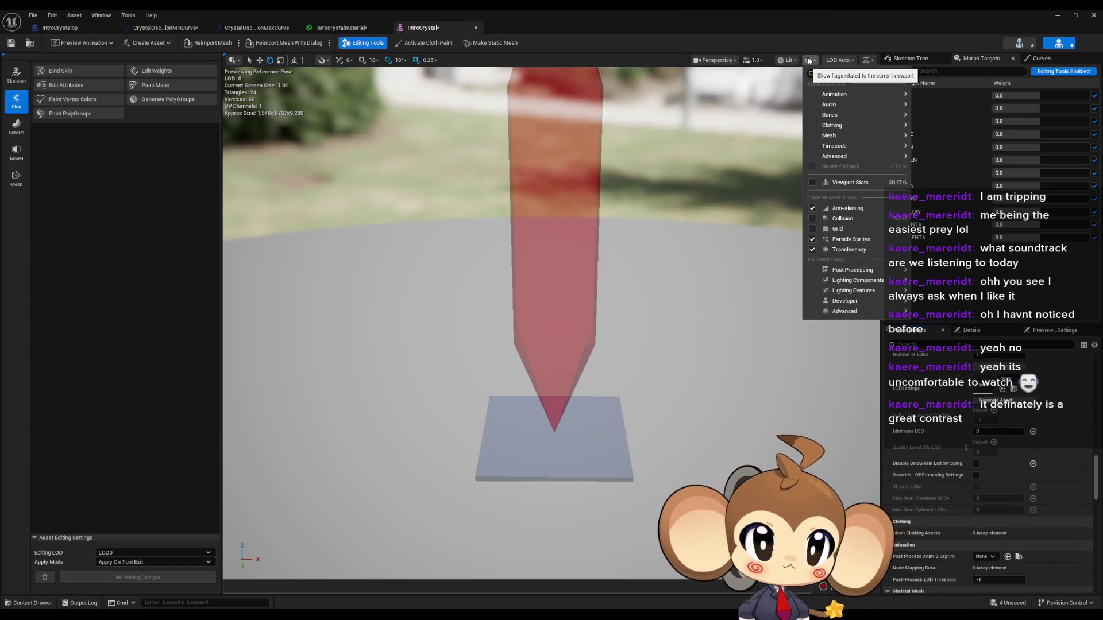
# Step: Tick Bounds in the preview's Show menu and orbit to see the bounding sphere and box
pyautogui.click(791, 59)
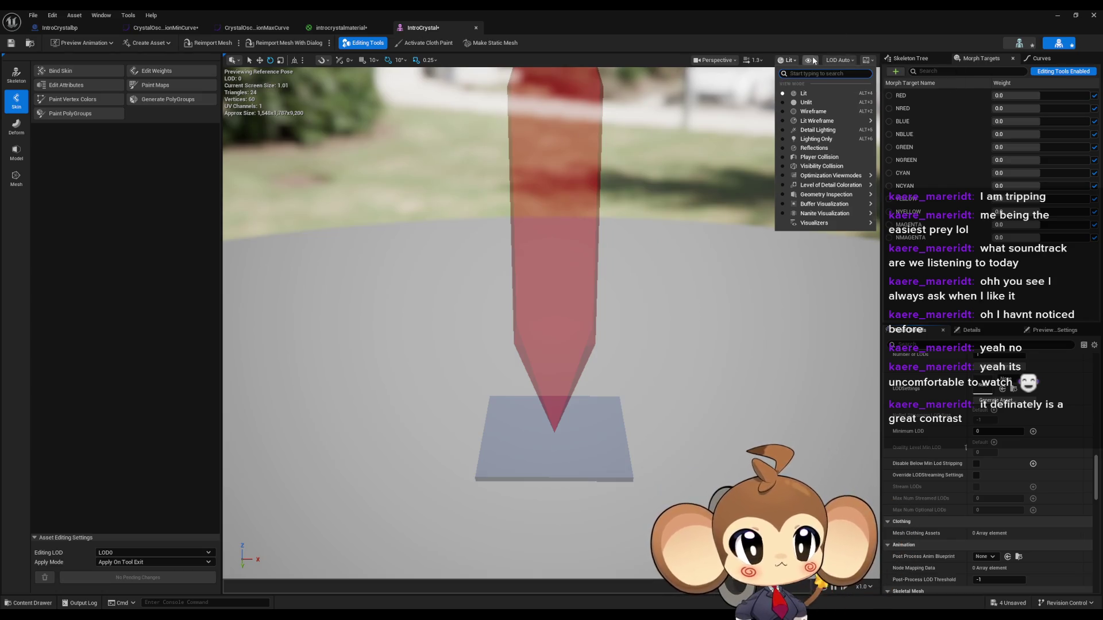
pyautogui.click(809, 60)
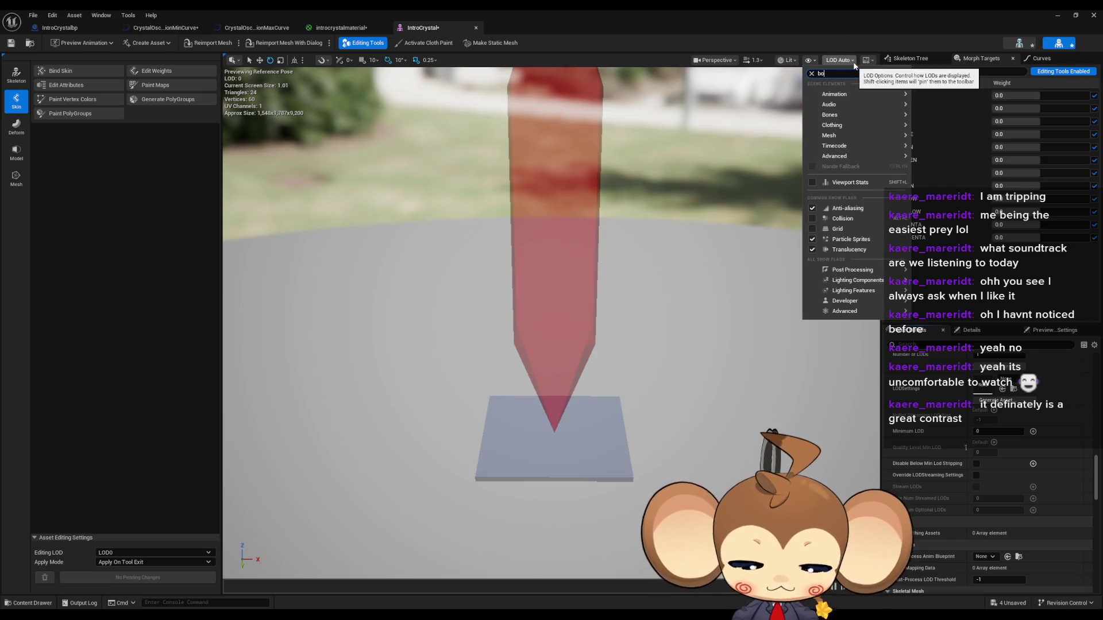
pyautogui.write('boun')
pyautogui.click(811, 91)
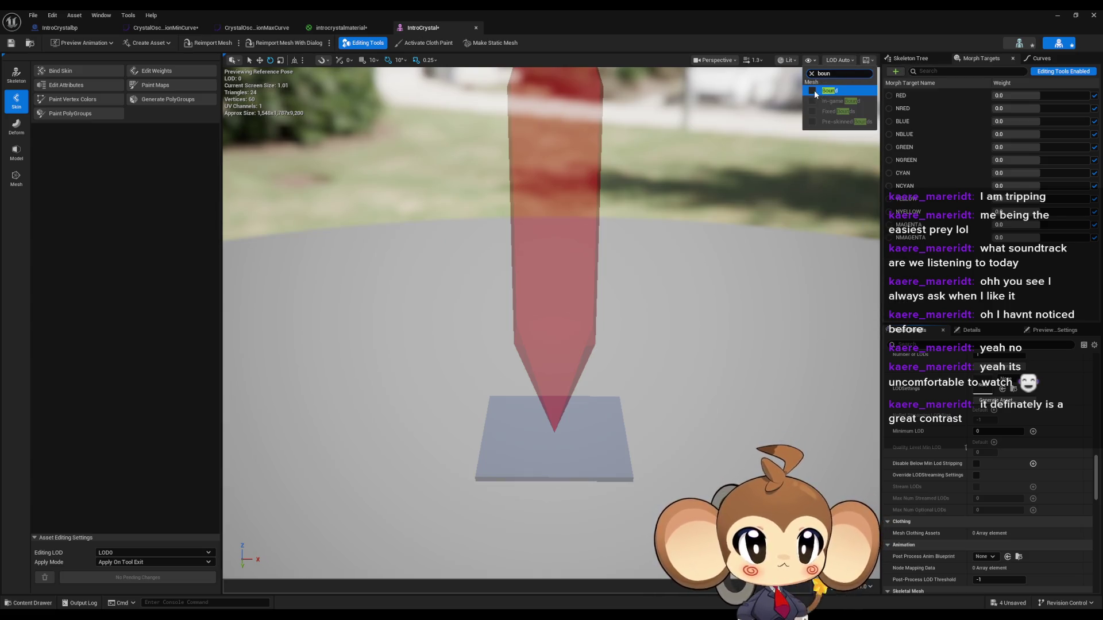
pyautogui.scroll(3, 551, 321)
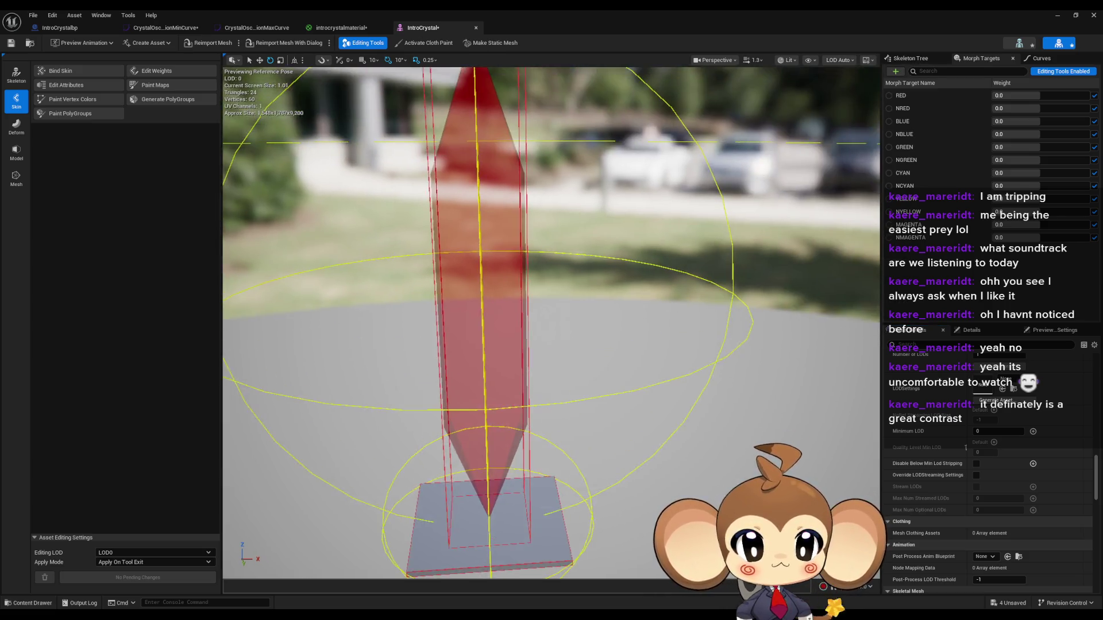
pyautogui.scroll(-3, 552, 322)
pyautogui.moveTo(551, 321)
pyautogui.mouseDown()
pyautogui.moveTo(609, 327)
pyautogui.moveTo(600, 292)
pyautogui.mouseUp()
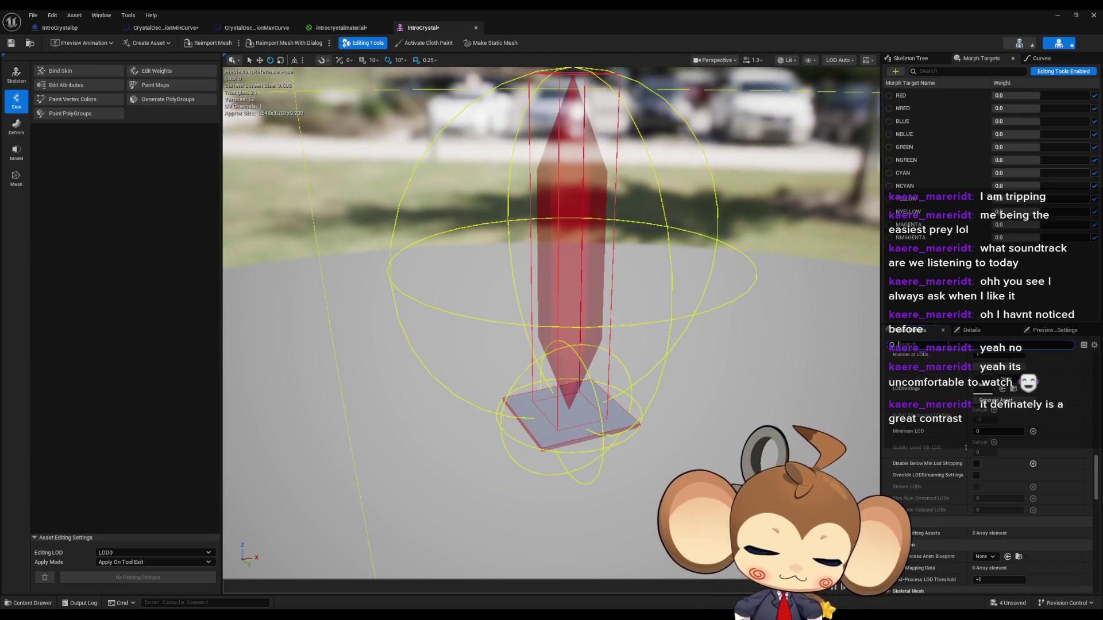
# Step: Enter 5000 for positive and negative bounds extensions X and Y, leaving Z at 0
pyautogui.write('bound')
pyautogui.click(986, 416)
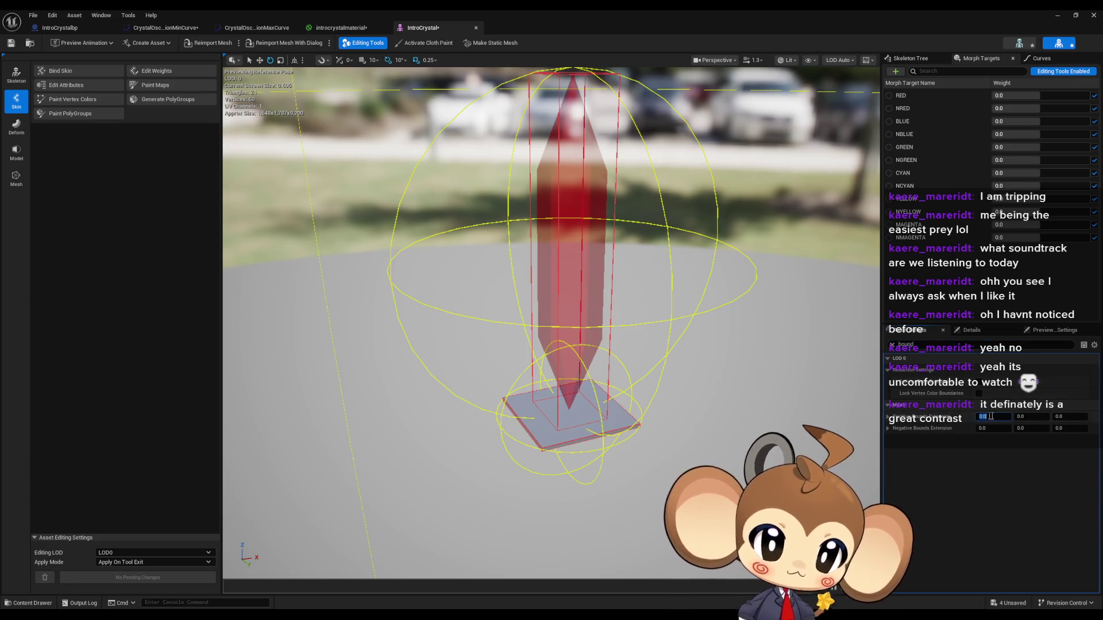
pyautogui.press('Return')
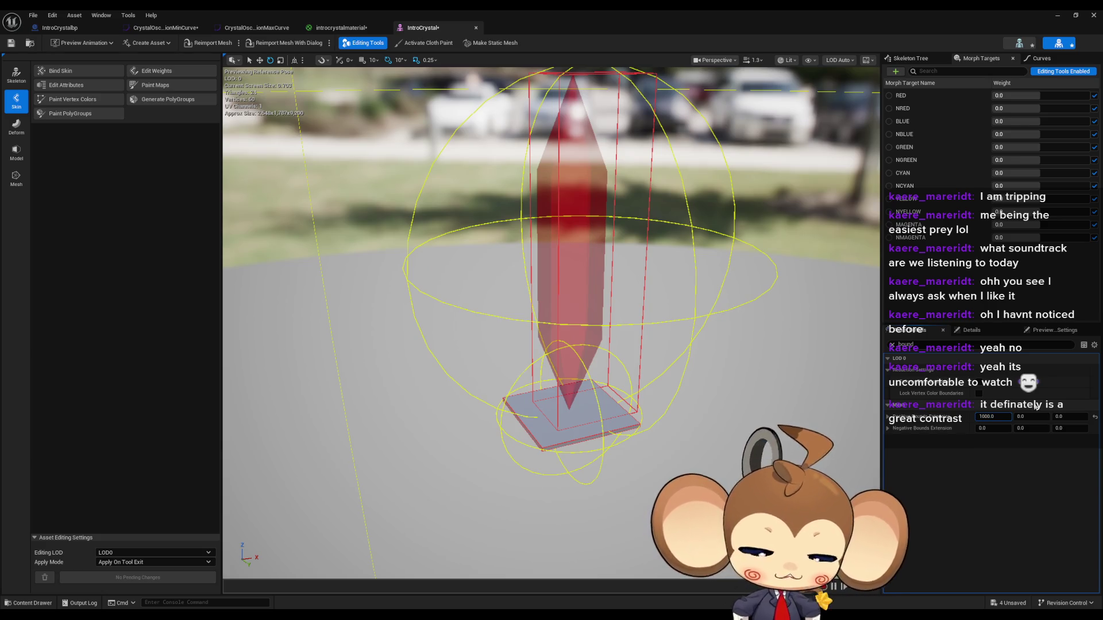
pyautogui.write('5000')
pyautogui.press('Return')
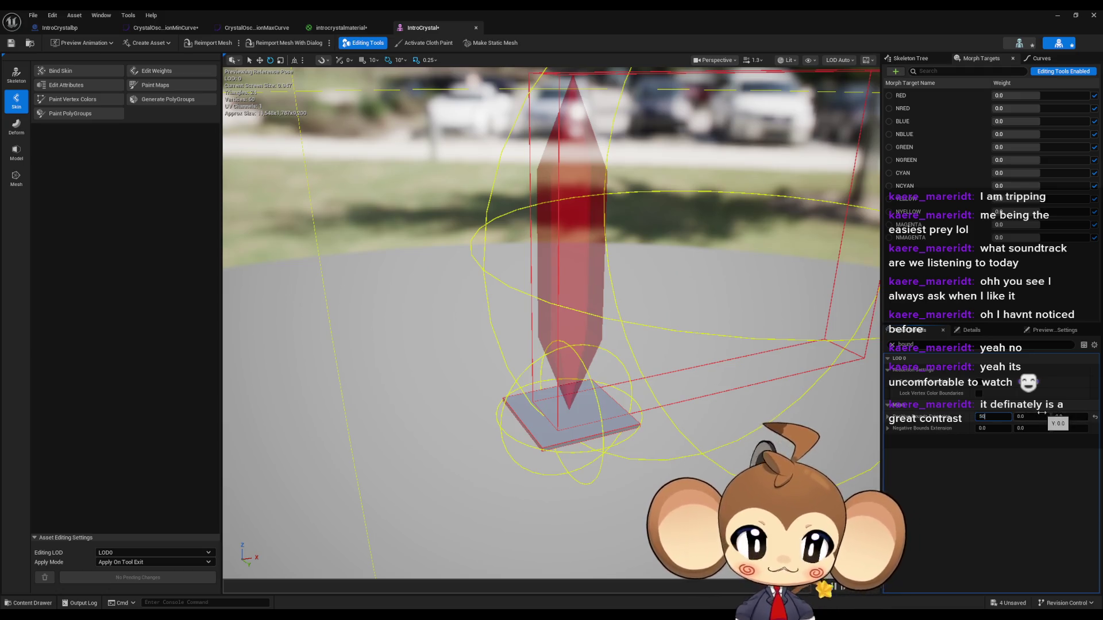
pyautogui.press('Return')
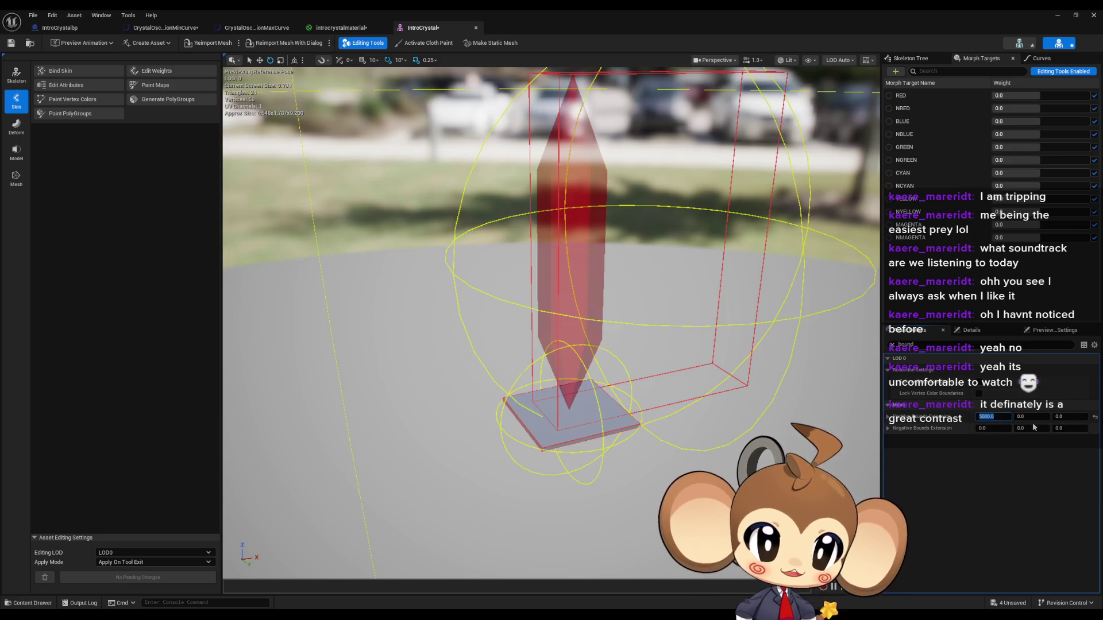
pyautogui.write('5000')
pyautogui.press('Tab')
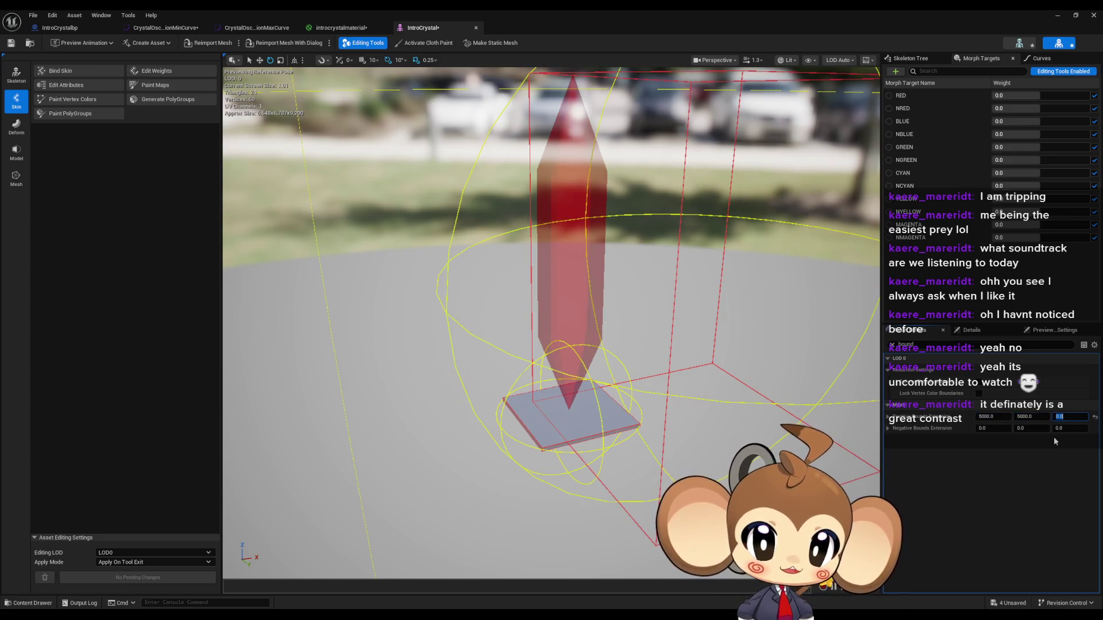
pyautogui.press('Tab')
pyautogui.write('5000.0')
pyautogui.press('Tab')
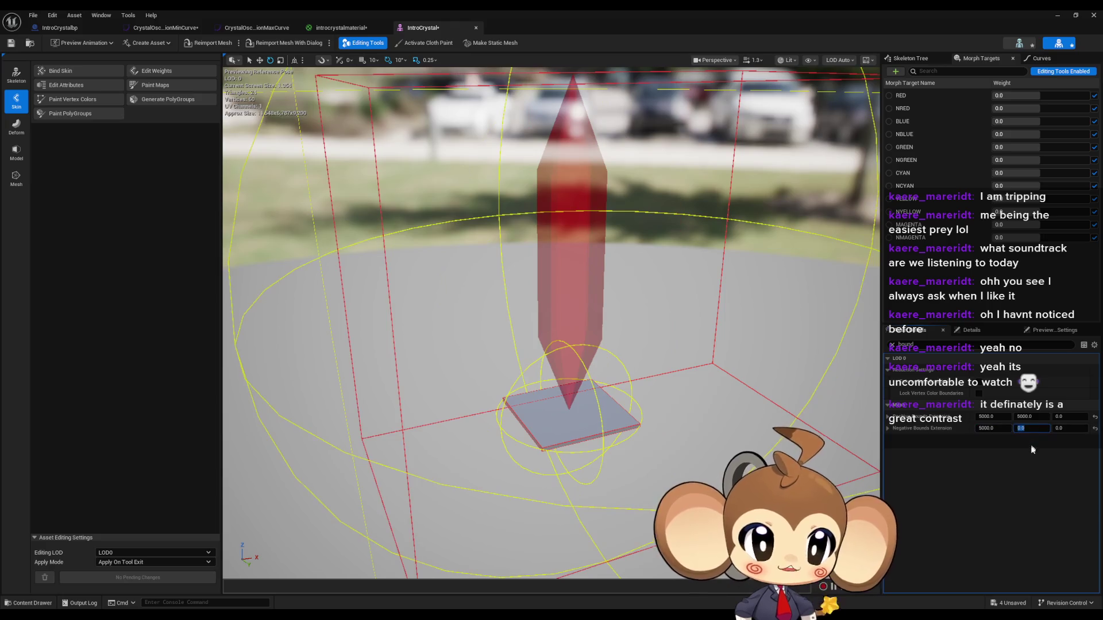
pyautogui.write('5000')
pyautogui.press('Return')
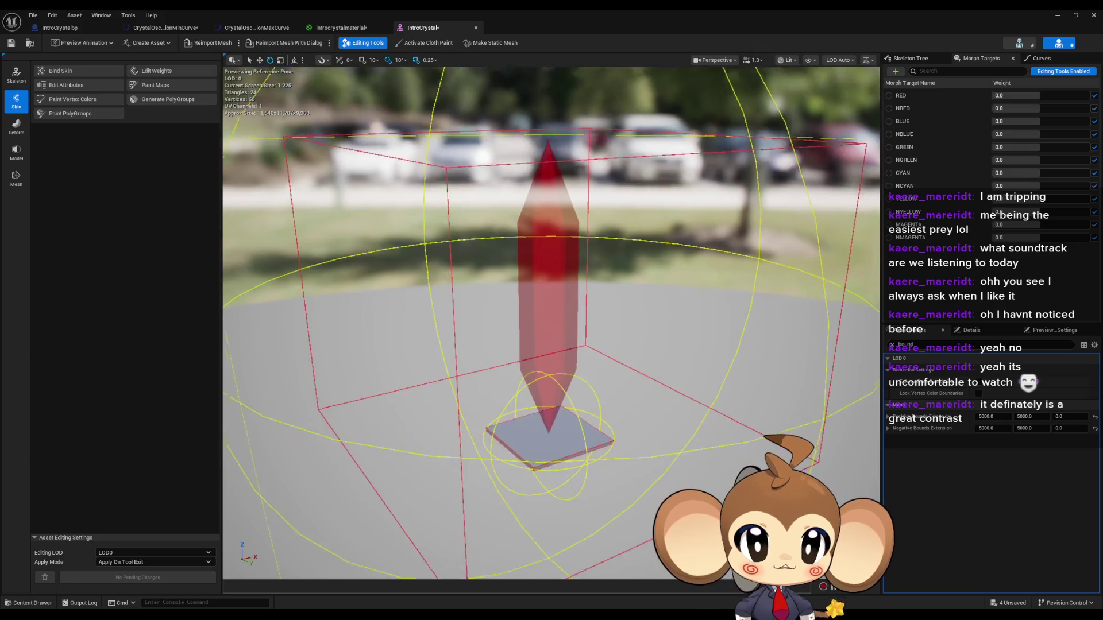
# Step: Save IntroCrystal, minimize its editor, play the level, and eject from the player
pyautogui.click(11, 42)
pyautogui.click(1057, 15)
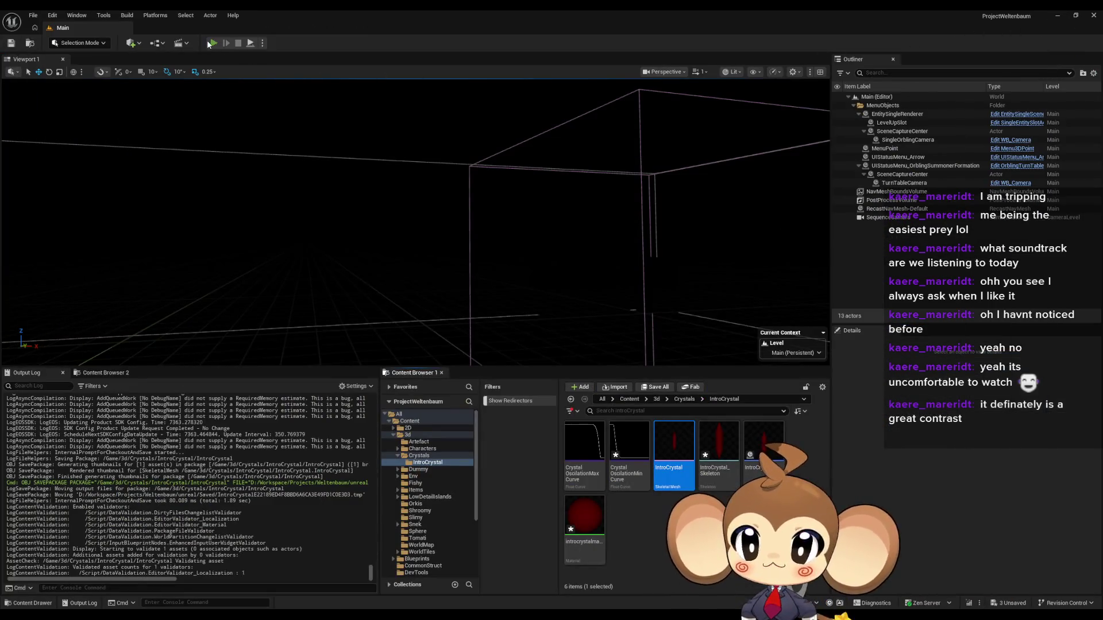
pyautogui.click(221, 40)
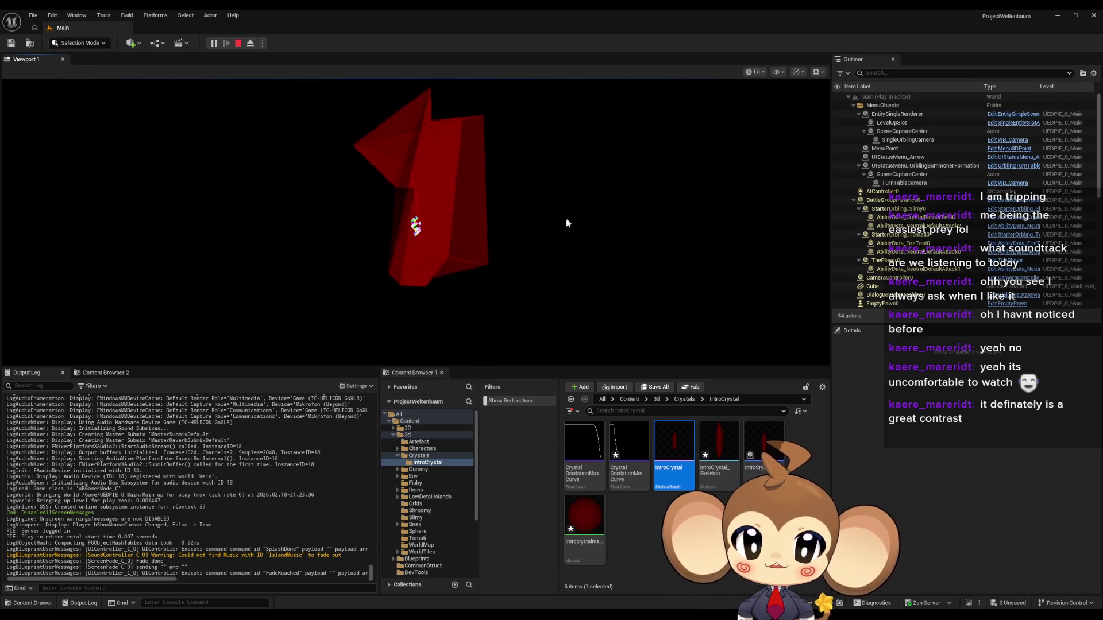
pyautogui.click(463, 236)
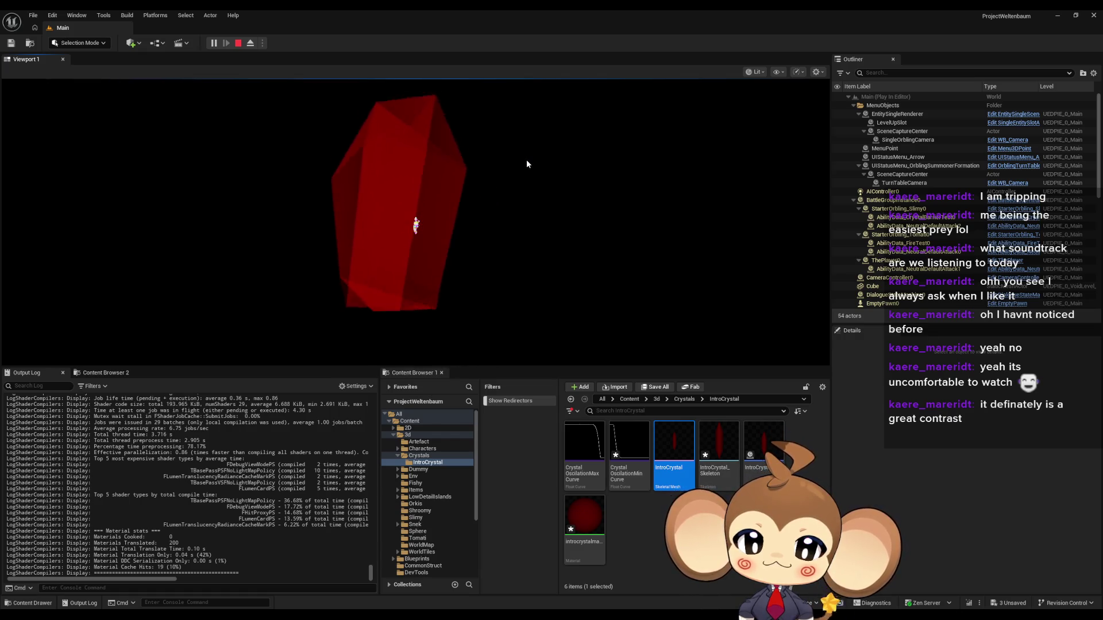
pyautogui.click(539, 175)
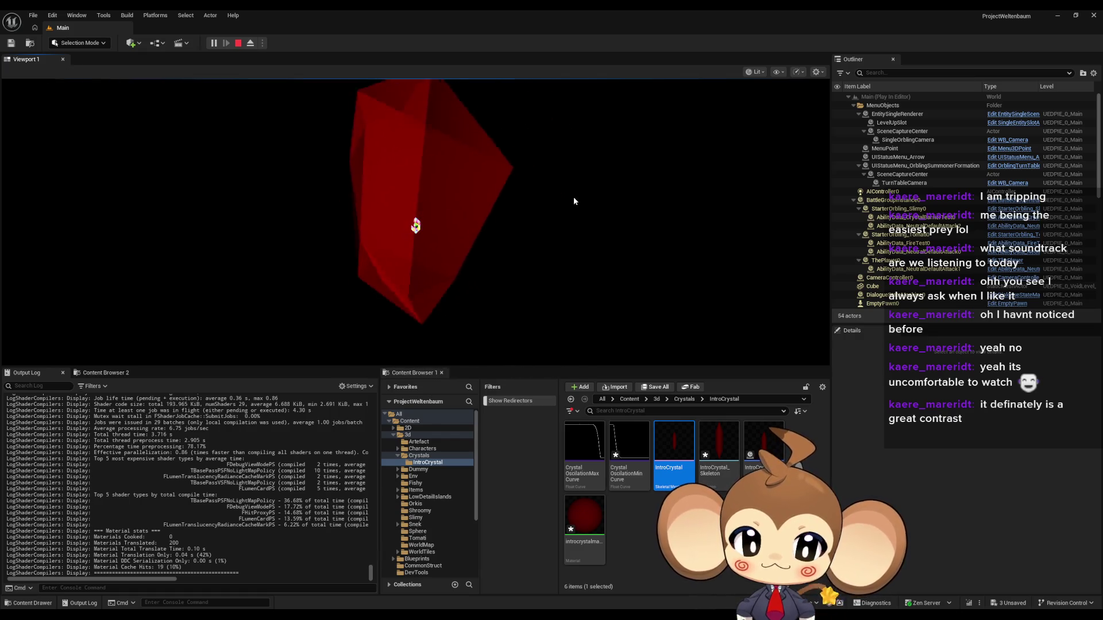
pyautogui.click(250, 43)
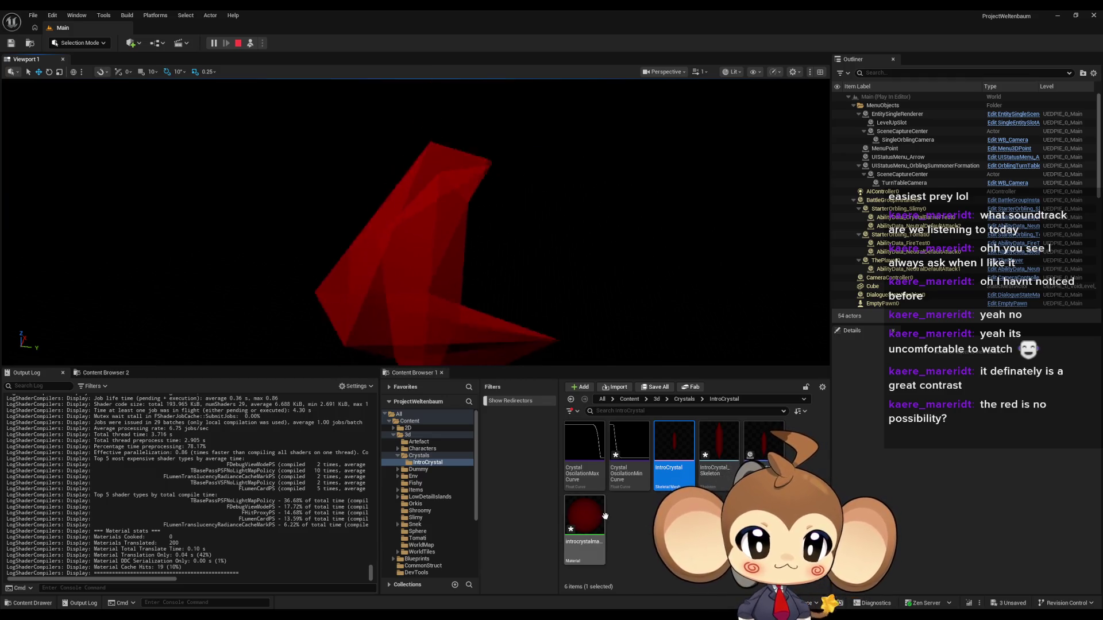
# Step: Open introcrystalmaterial from the IntroCrystal folder in the Material Editor
pyautogui.moveTo(592, 518)
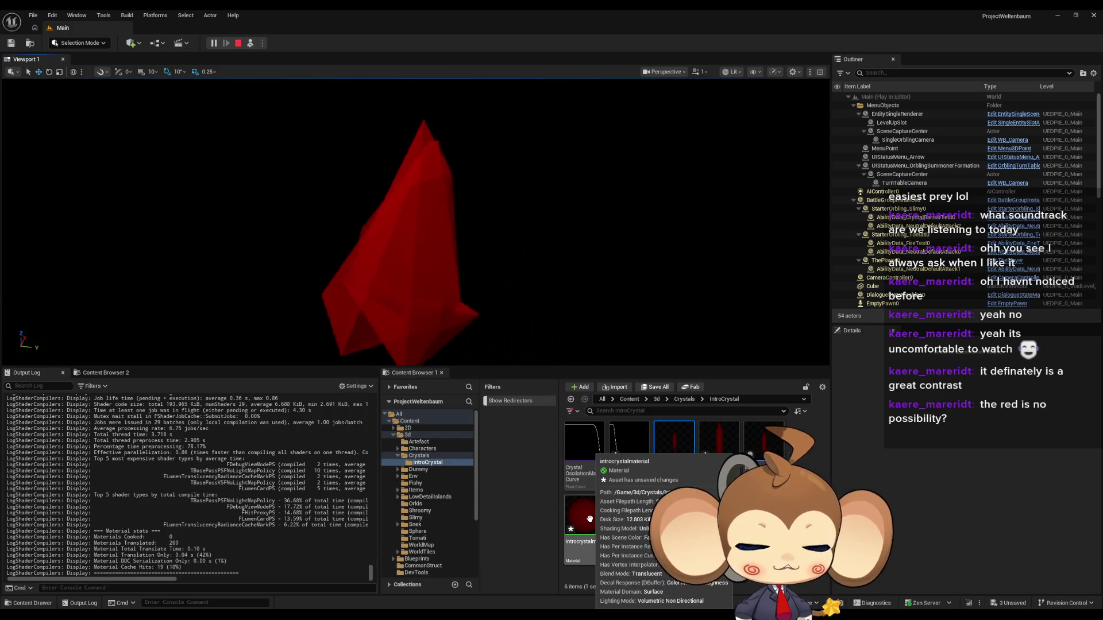
pyautogui.click(583, 522)
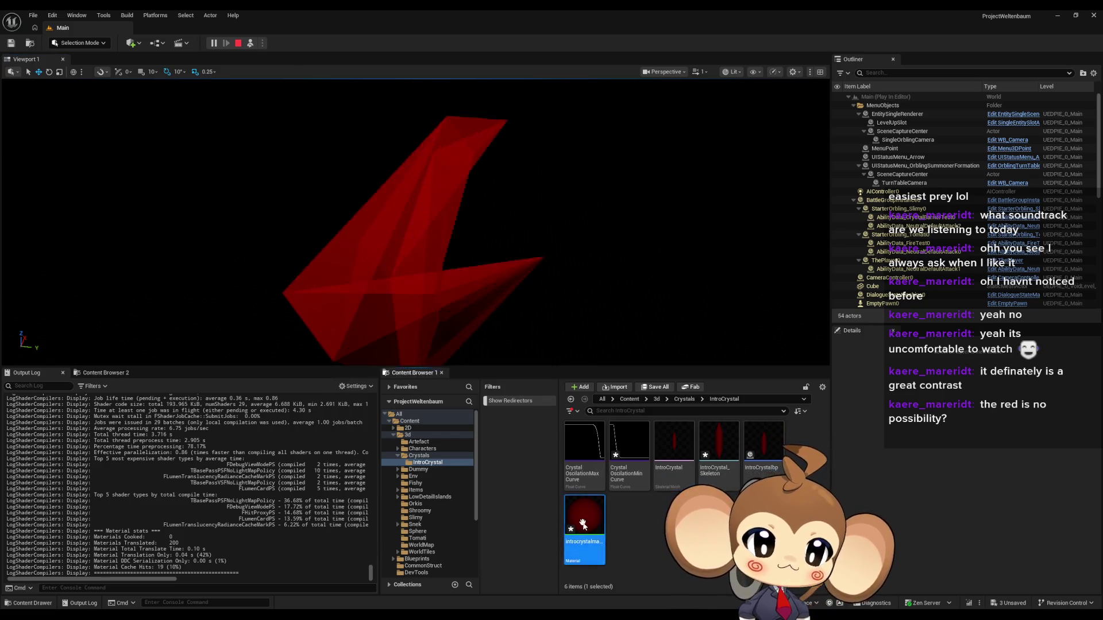
pyautogui.doubleClick(583, 521)
# Step: Add a Time node feeding a Sine node and wire Sine into Emissive Color
pyautogui.rightClick(535, 451)
pyautogui.write('time')
pyautogui.press('Return')
pyautogui.moveTo(581, 419)
pyautogui.mouseDown()
pyautogui.moveTo(559, 353)
pyautogui.moveTo(519, 374)
pyautogui.moveTo(560, 398)
pyautogui.mouseUp()
pyautogui.write('s')
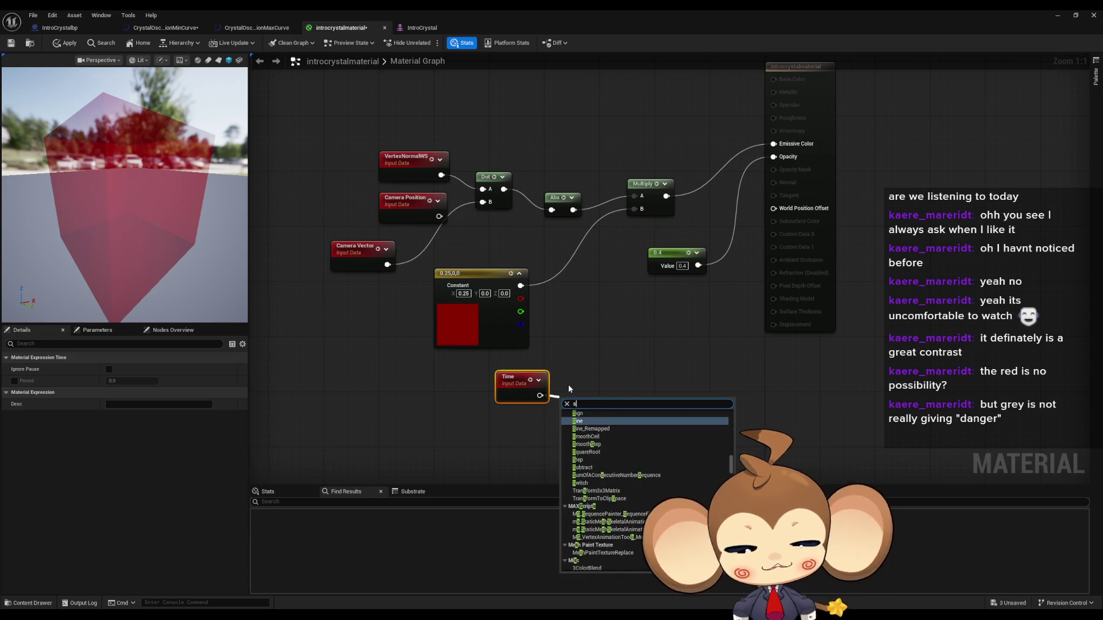
pyautogui.write('in')
pyautogui.press('Return')
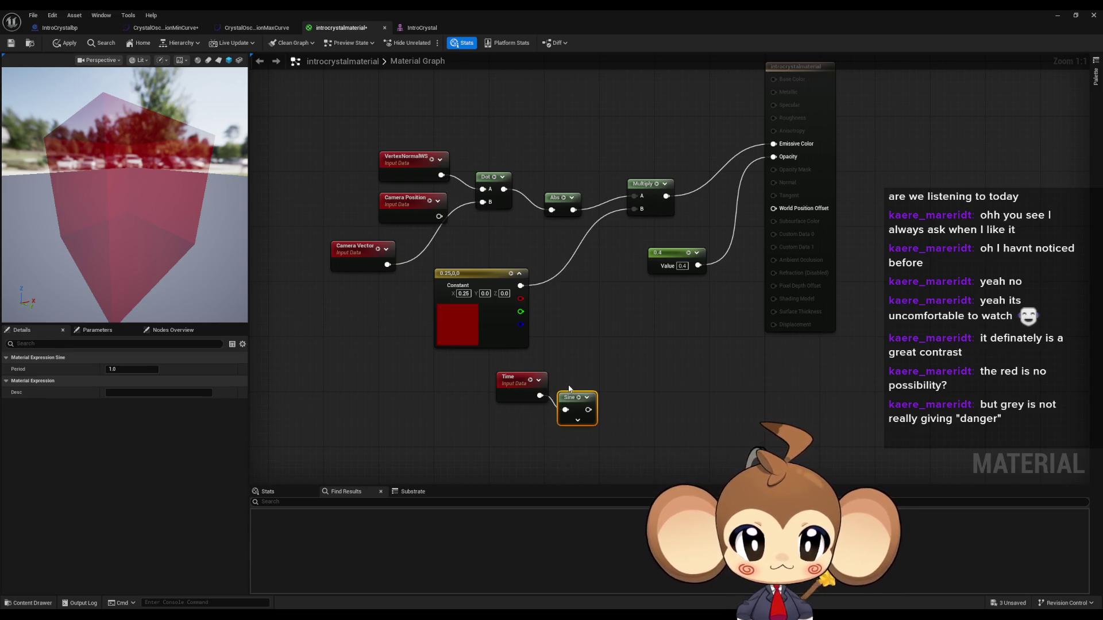
pyautogui.moveTo(572, 397)
pyautogui.mouseDown()
pyautogui.moveTo(571, 384)
pyautogui.moveTo(566, 432)
pyautogui.moveTo(746, 217)
pyautogui.moveTo(747, 173)
pyautogui.mouseUp()
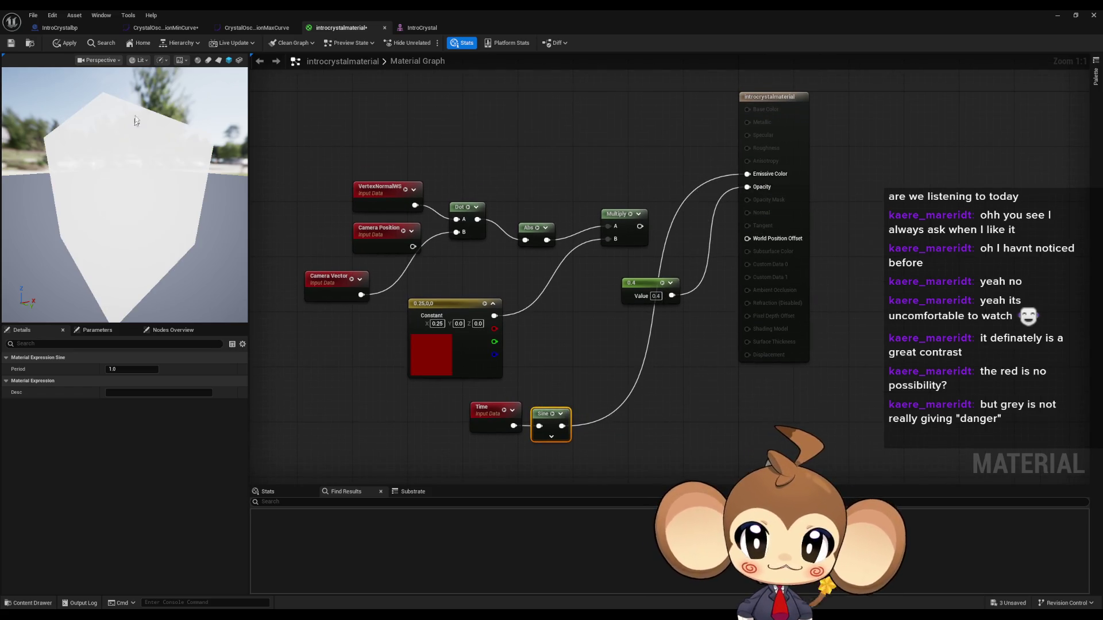
# Step: Apply the material and turn on Realtime rendering in the preview viewport
pyautogui.click(65, 43)
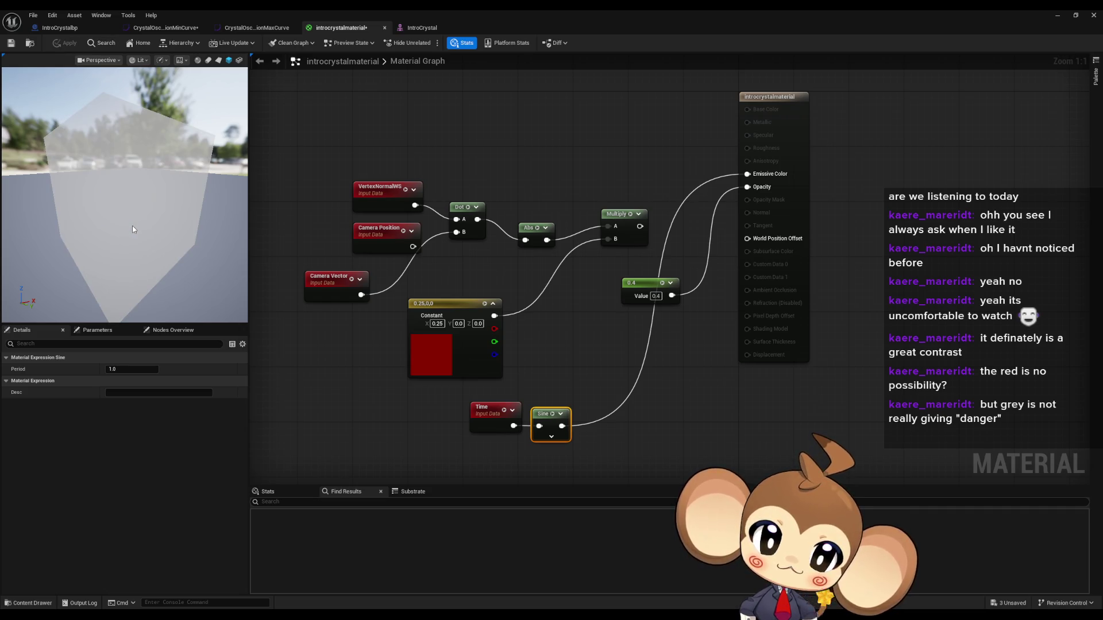
pyautogui.click(163, 60)
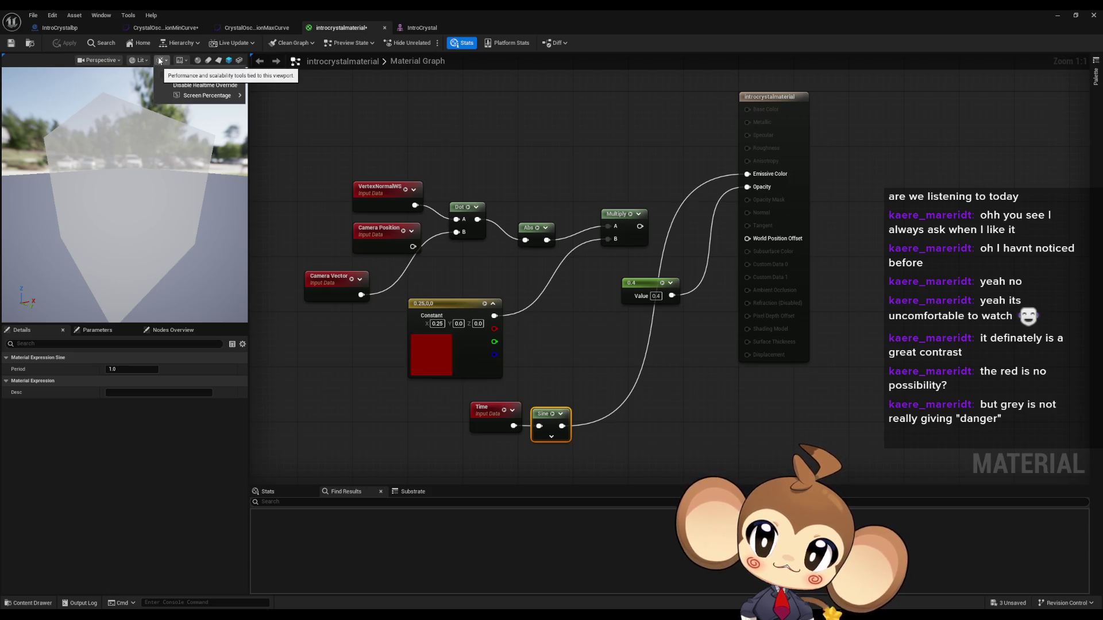
pyautogui.click(205, 85)
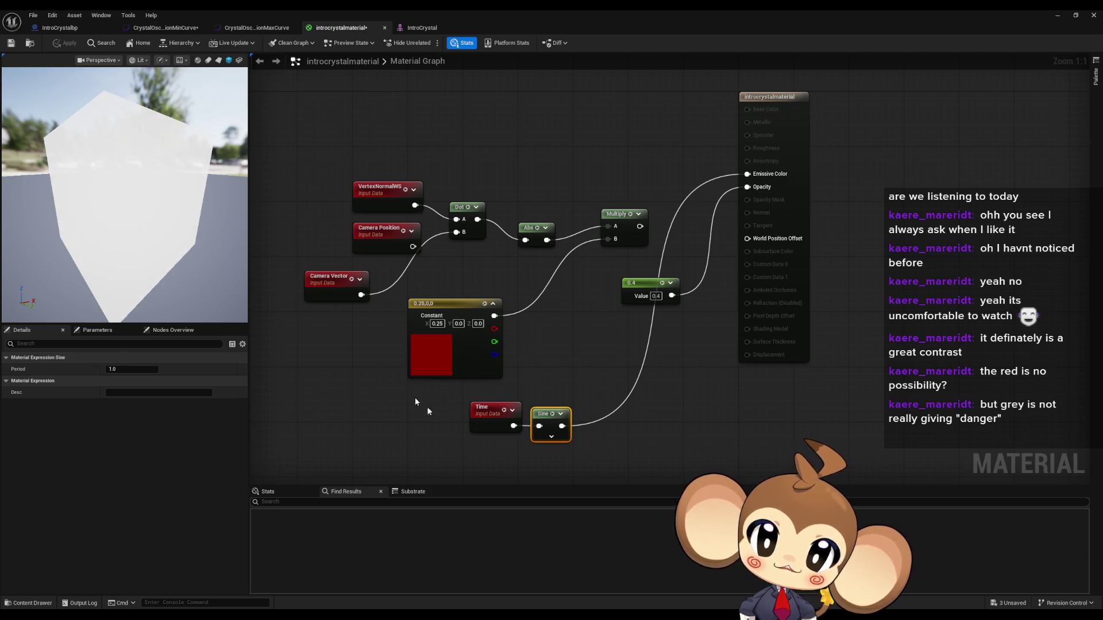
# Step: Insert a Multiply between Time and Sine, trying B values of 10 and then 100
pyautogui.moveTo(446, 395)
pyautogui.mouseDown()
pyautogui.moveTo(390, 396)
pyautogui.moveTo(436, 416)
pyautogui.moveTo(505, 413)
pyautogui.mouseUp()
pyautogui.write('multiply')
pyautogui.press('Return')
pyautogui.click(464, 442)
pyautogui.write('10')
pyautogui.press('Return')
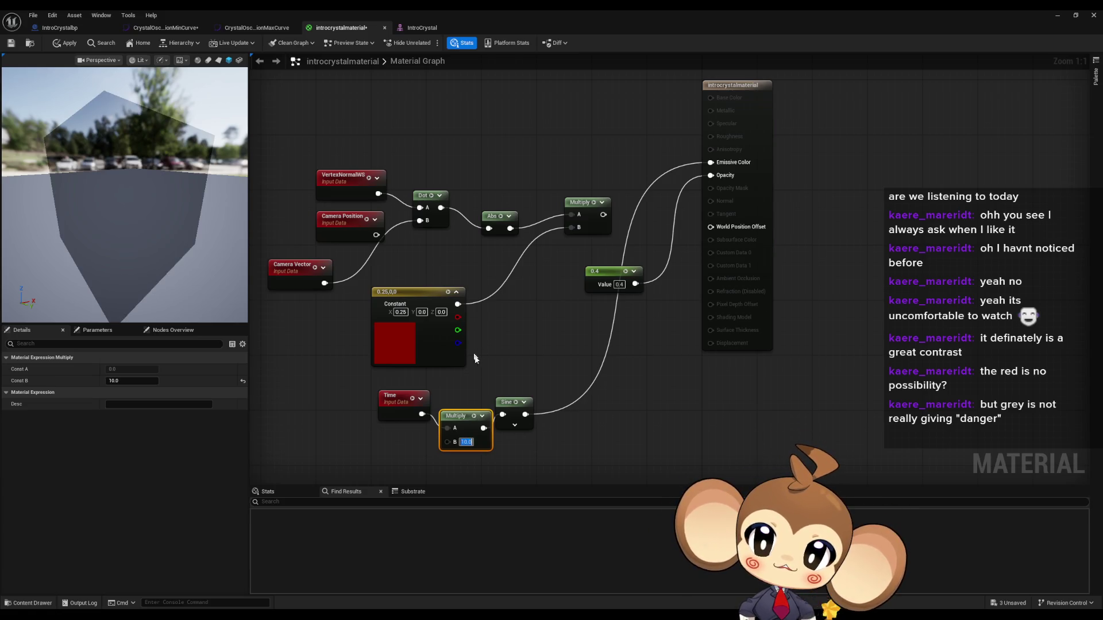
pyautogui.moveTo(457, 330); pyautogui.dragTo(452, 350)
pyautogui.write('0')
pyautogui.press('Return')
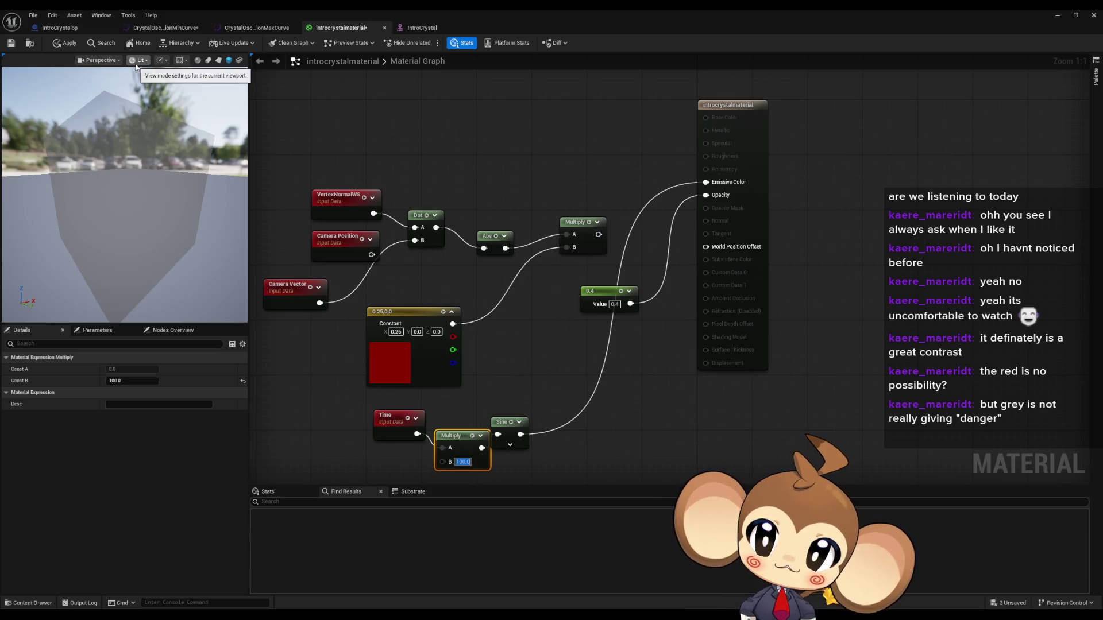
# Step: Change the Multiply node's B value to 1.0
pyautogui.doubleClick(419, 9)
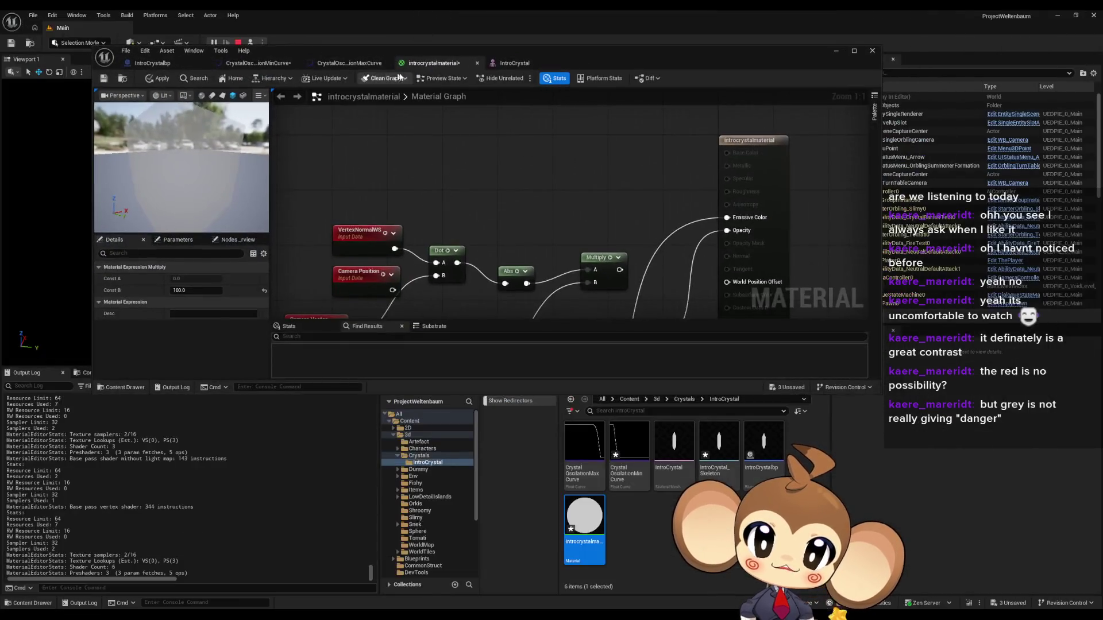
pyautogui.doubleClick(497, 48)
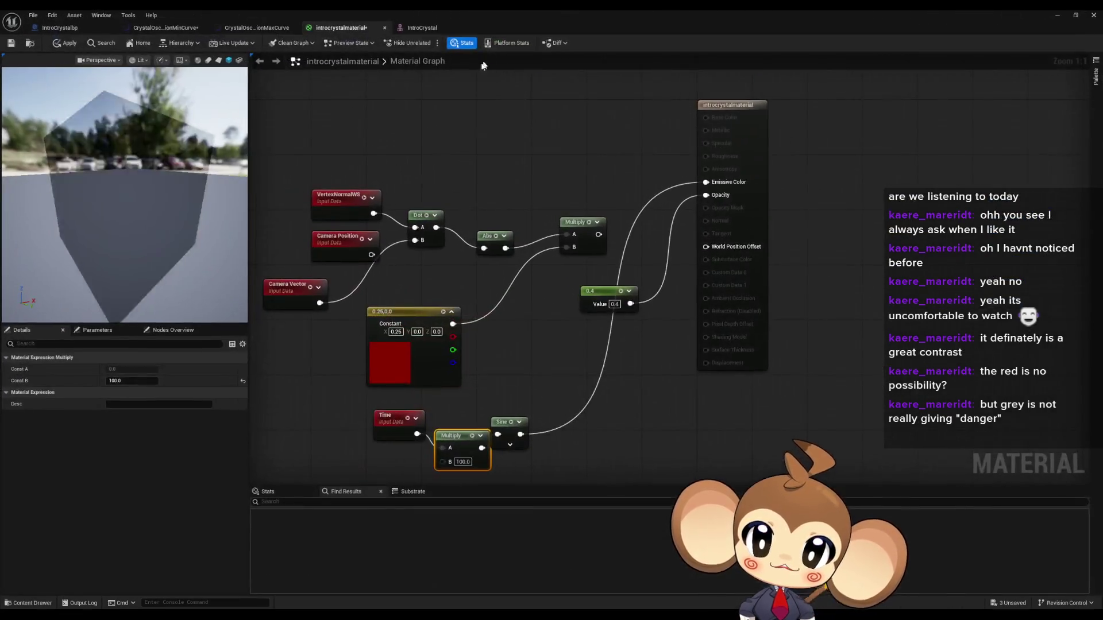
pyautogui.click(463, 463)
pyautogui.write('1.0')
pyautogui.press('Return')
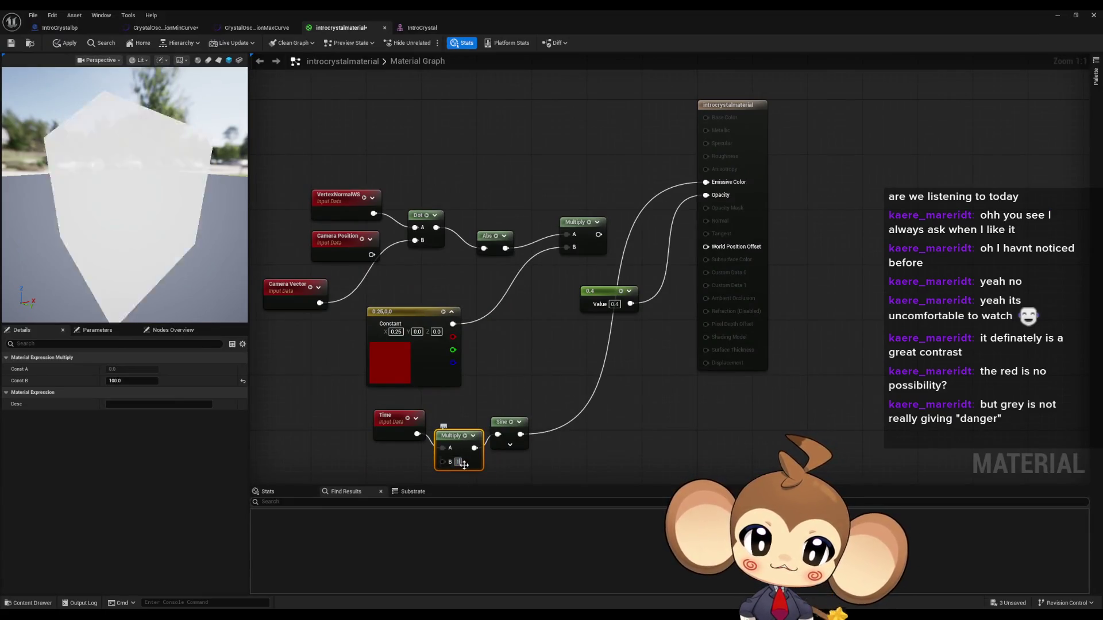
pyautogui.click(608, 402)
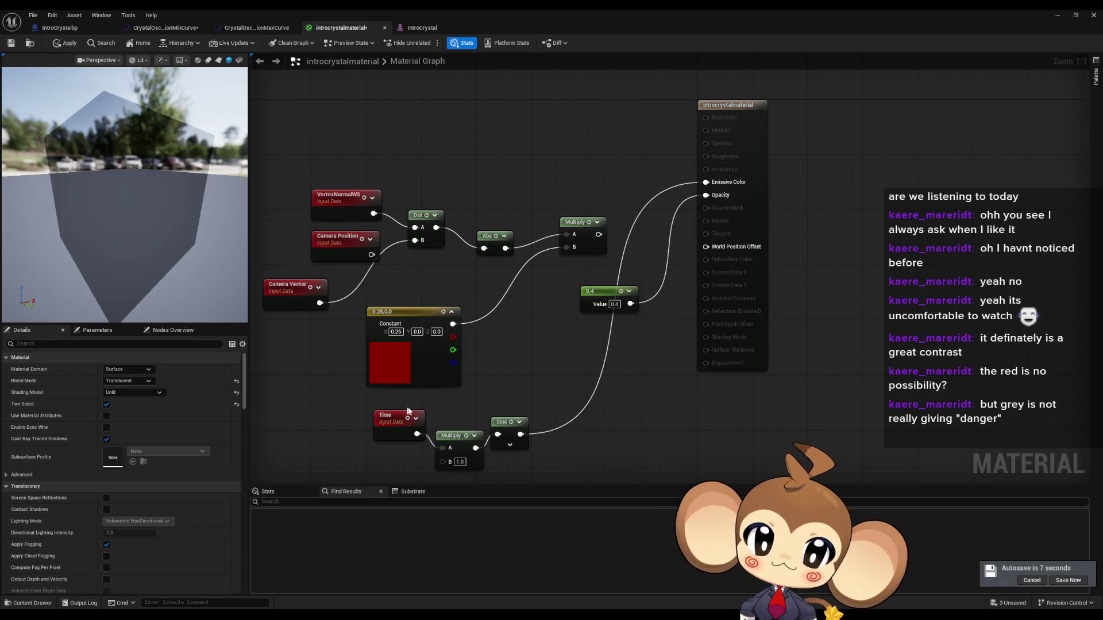
# Step: Add a Multiply (B=0.25) after Sine, feed it into the upper Multiply's B, and route that into Emissive Color
pyautogui.moveTo(460, 437); pyautogui.dragTo(460, 422)
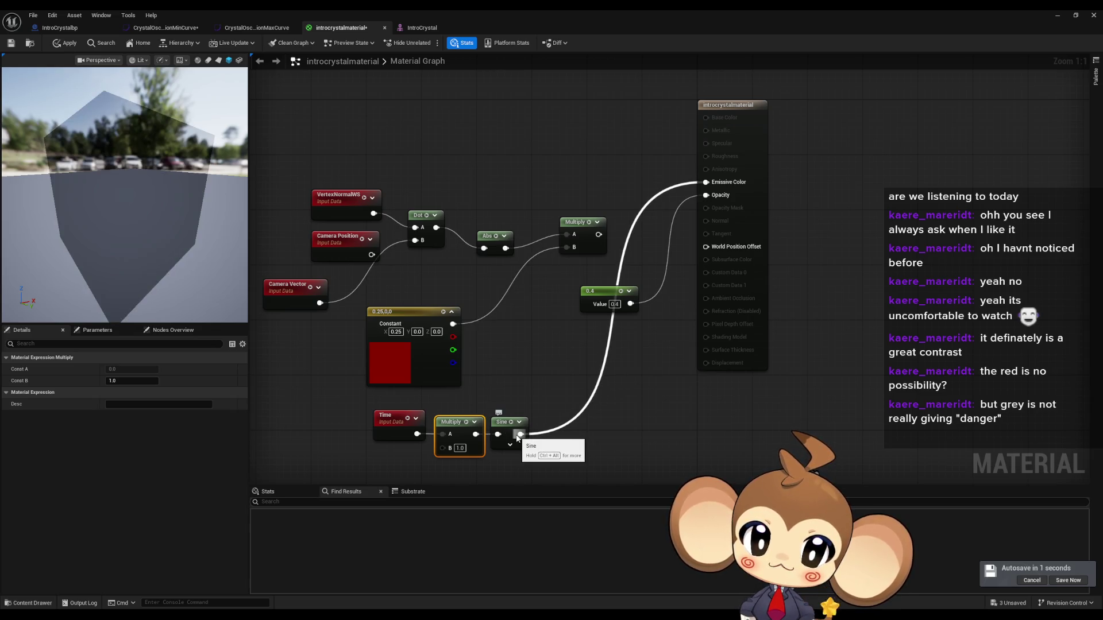
pyautogui.moveTo(521, 435); pyautogui.dragTo(555, 388)
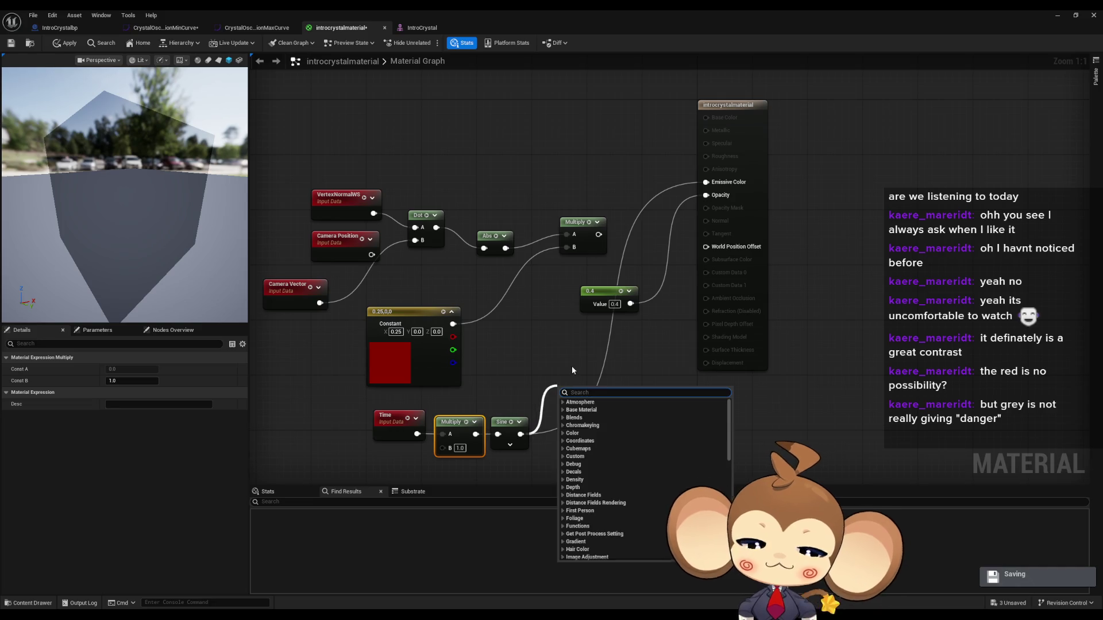
pyautogui.write('multiply')
pyautogui.press('Return')
pyautogui.write('0.25')
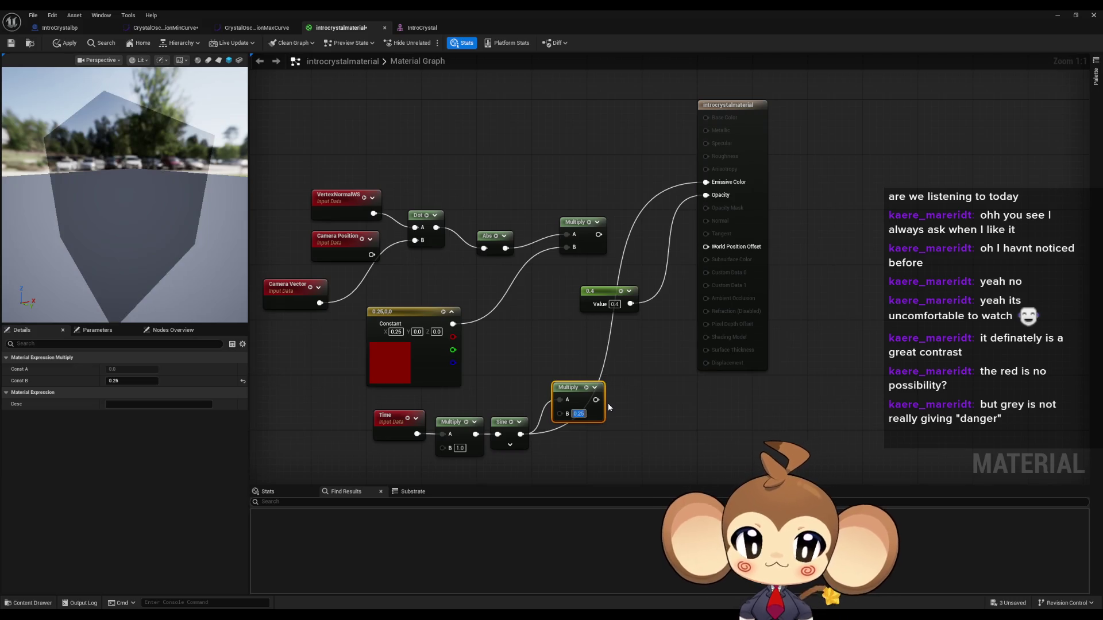
pyautogui.moveTo(596, 399)
pyautogui.mouseDown()
pyautogui.moveTo(575, 248)
pyautogui.moveTo(706, 182)
pyautogui.mouseUp()
pyautogui.click(581, 193)
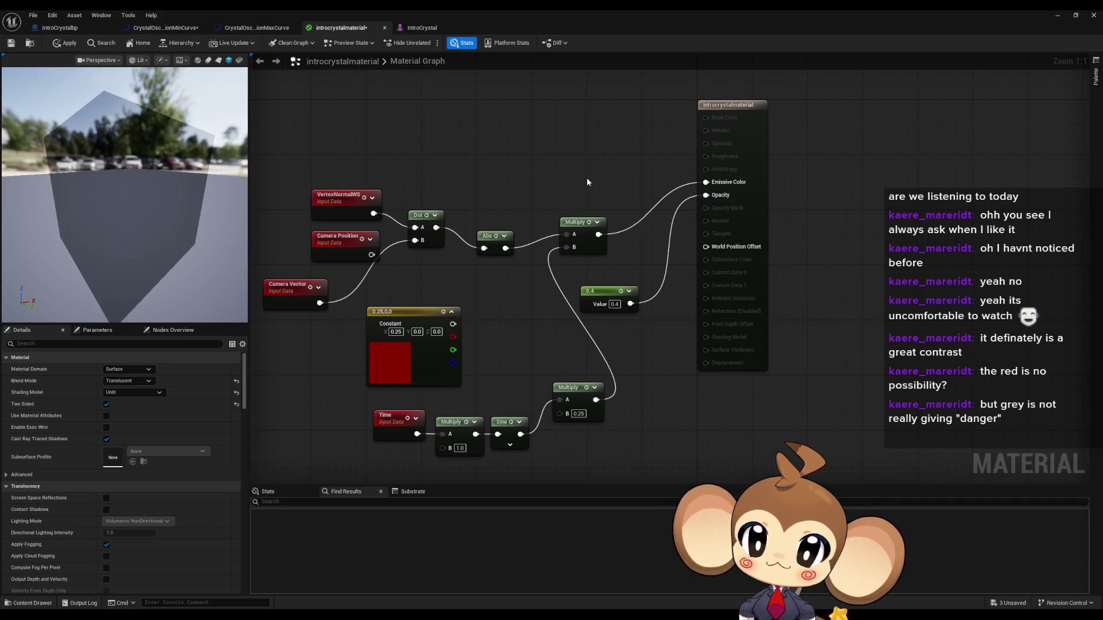
# Step: Apply the material changes and start playing the level in the main editor
pyautogui.click(55, 43)
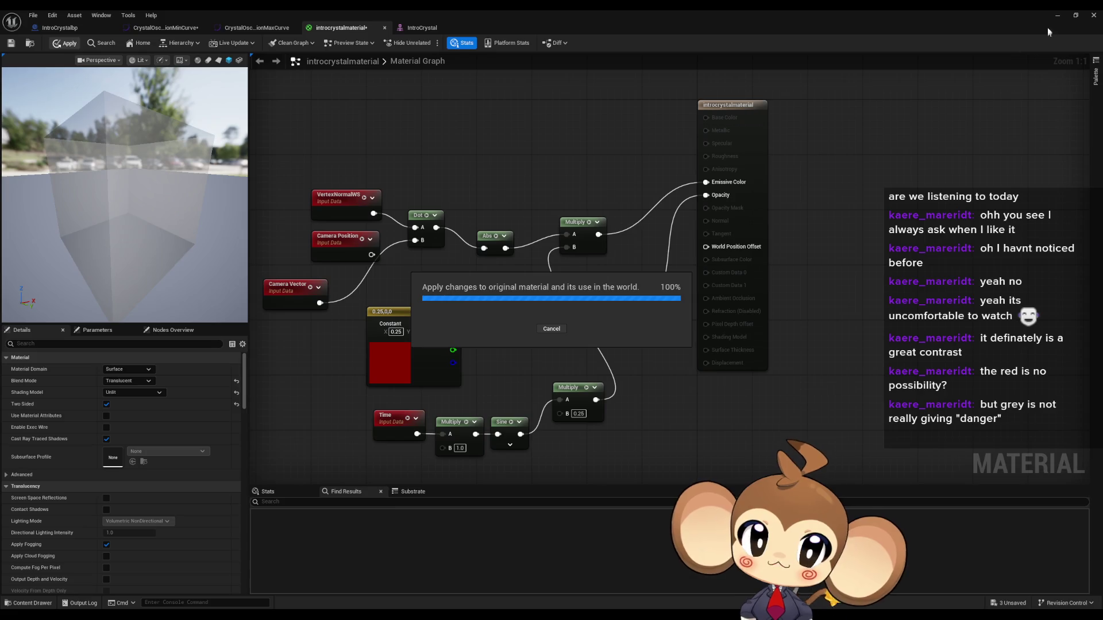
pyautogui.hotkey('alt', 'Tab')
pyautogui.click(212, 44)
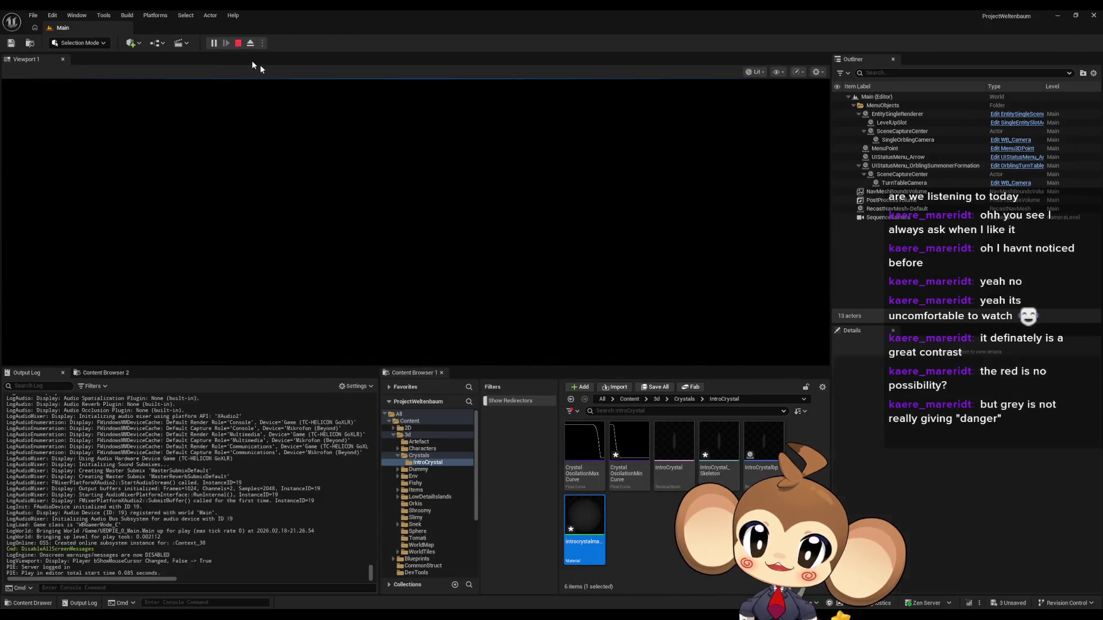
# Step: Focus the game view to watch the crystal render as a translucent grey-white shape
pyautogui.click(546, 294)
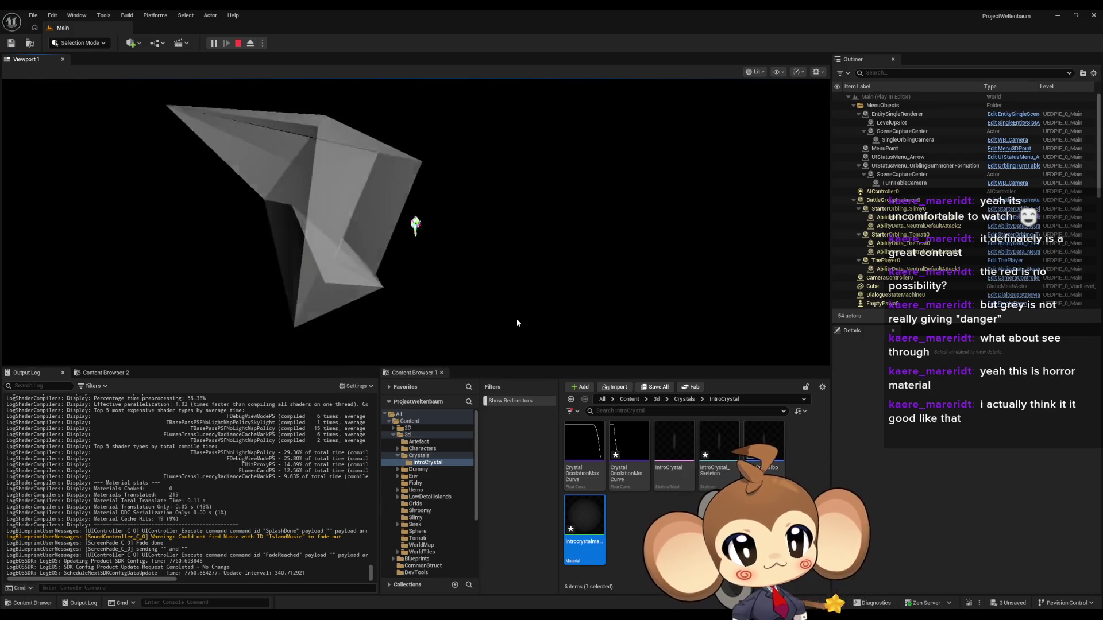
# Step: Collapse the MenuObjects folder and the BattleGroupInstance0 entry in the Outliner
pyautogui.scroll(-7, 919, 231)
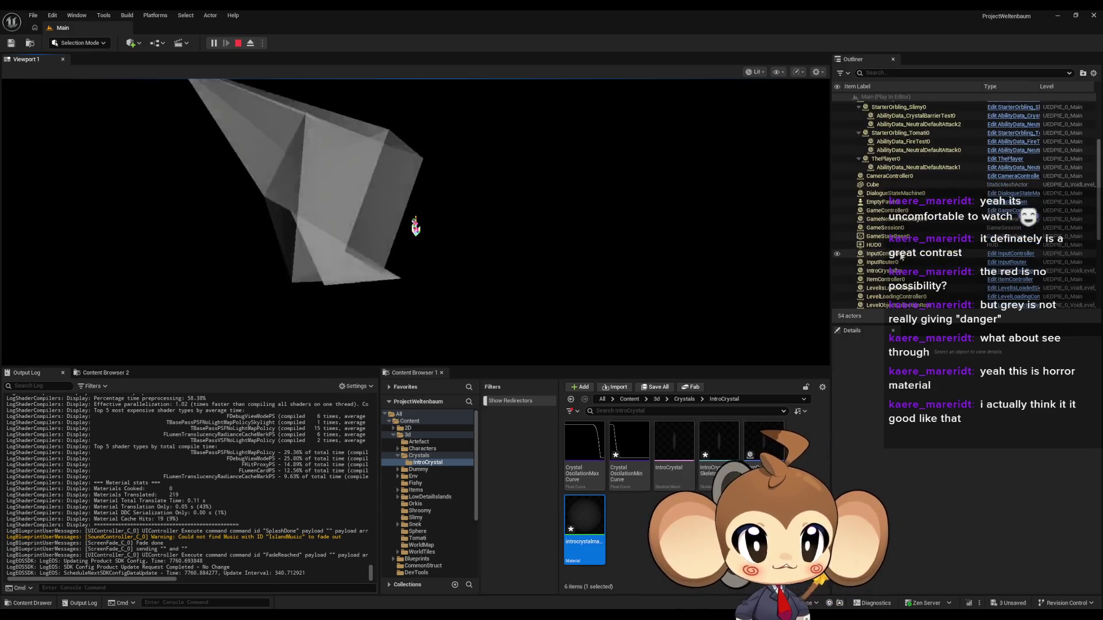
pyautogui.scroll(-3, 919, 231)
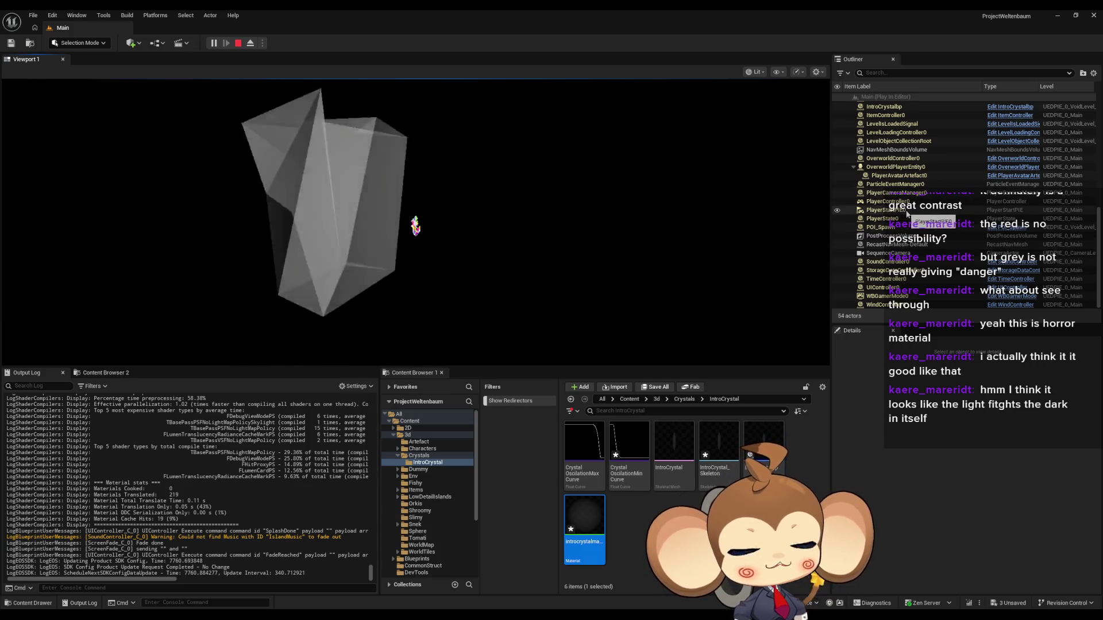
pyautogui.scroll(3, 912, 208)
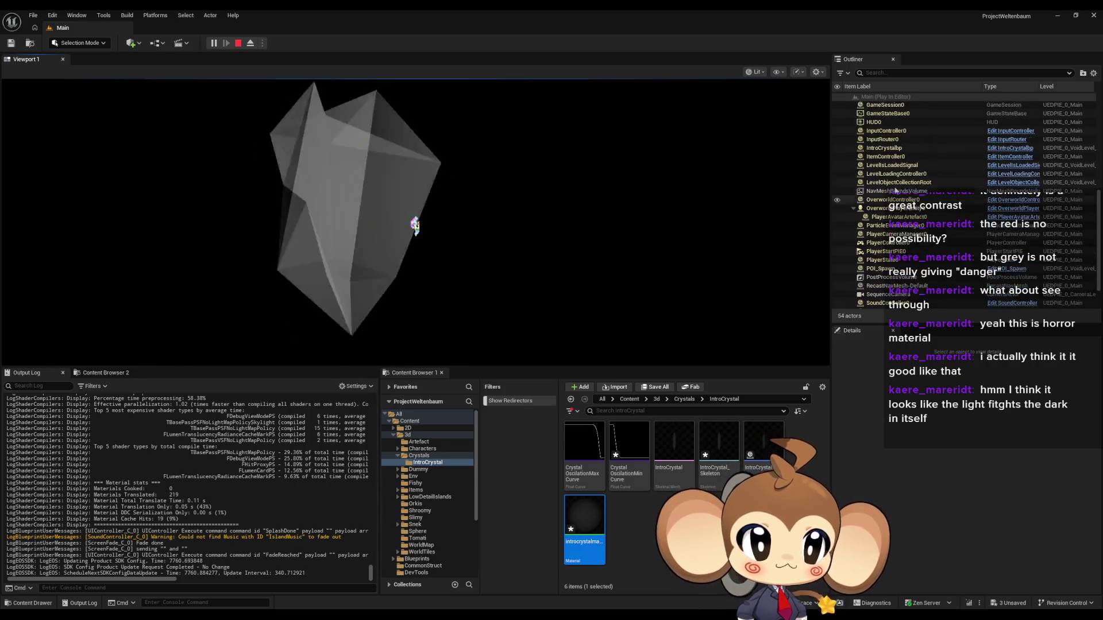
pyautogui.scroll(3, 910, 196)
pyautogui.scroll(3, 905, 200)
pyautogui.scroll(3, 903, 201)
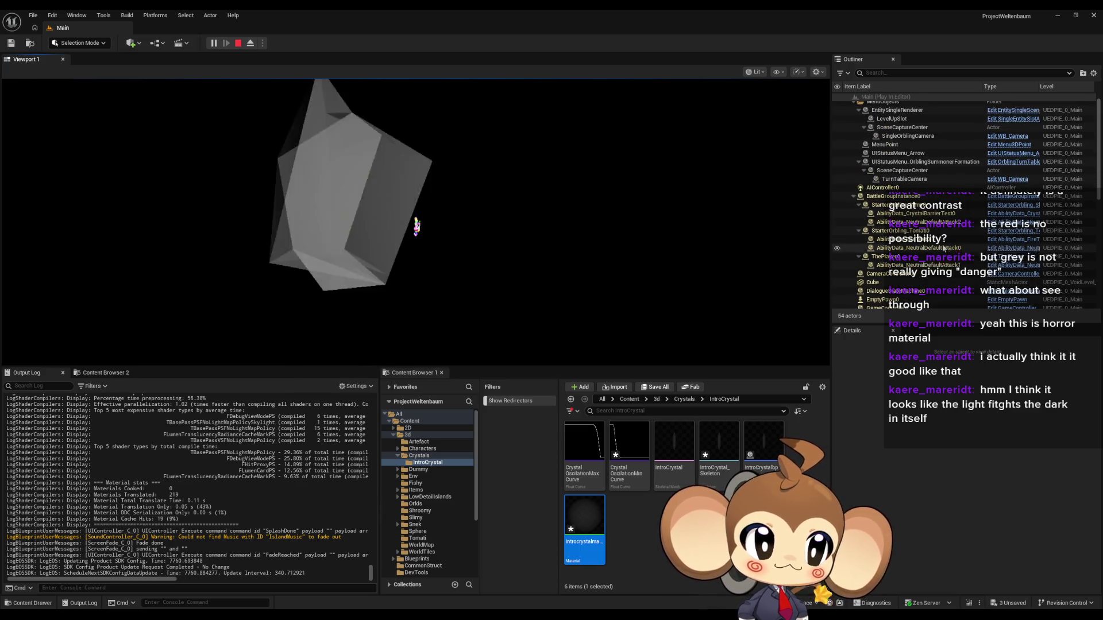
pyautogui.click(853, 105)
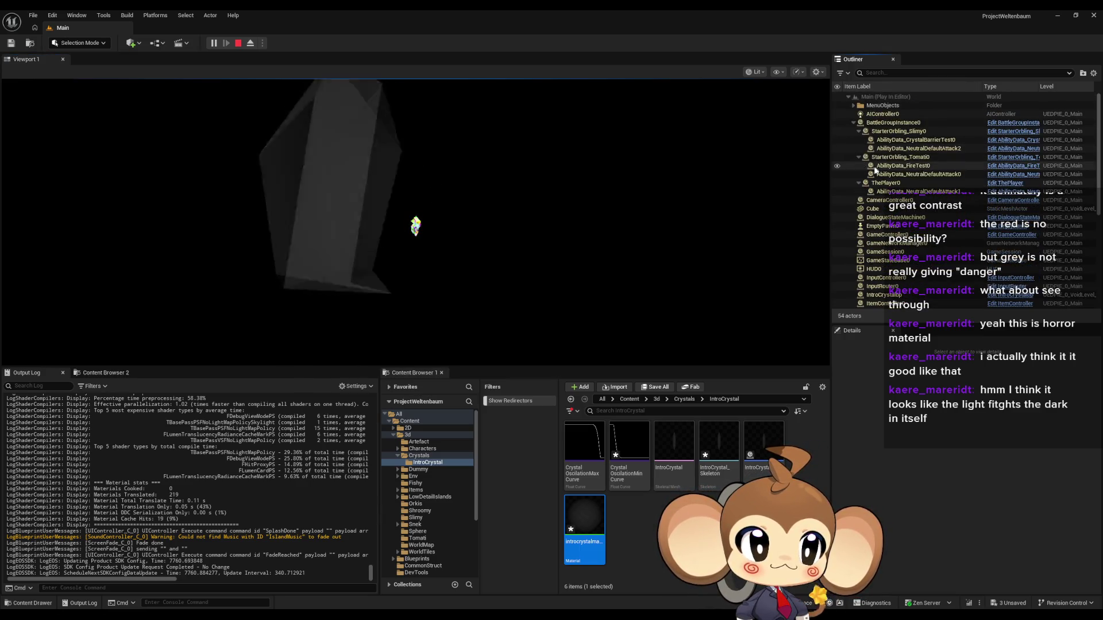
pyautogui.click(854, 123)
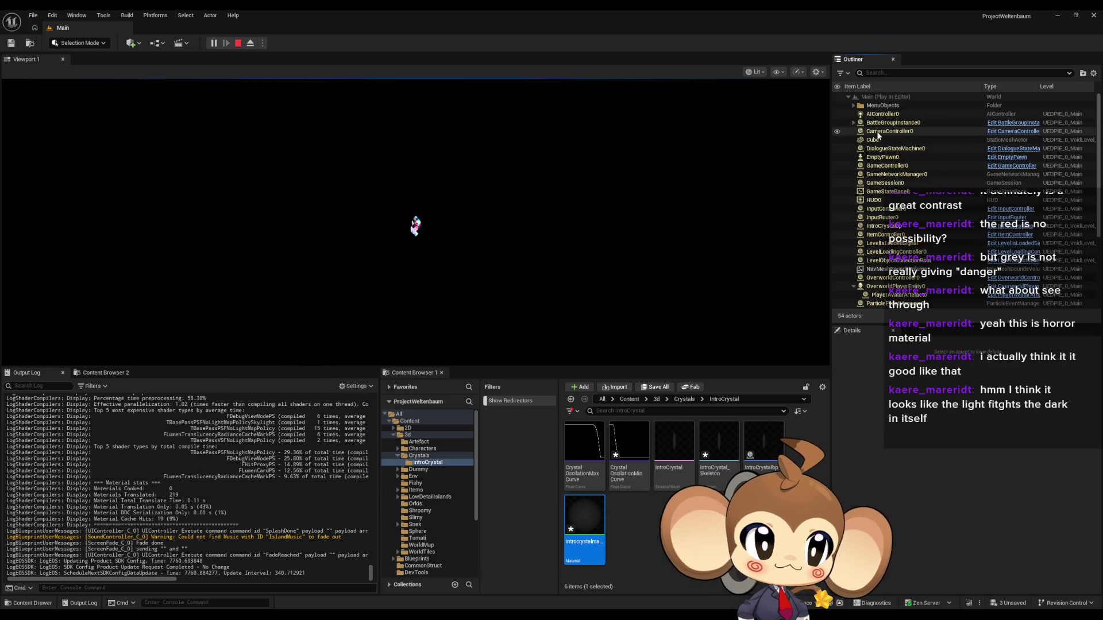
# Step: Select IntroCrystal, check its Deletmefloat field in Details, then refocus the game viewport
pyautogui.click(884, 227)
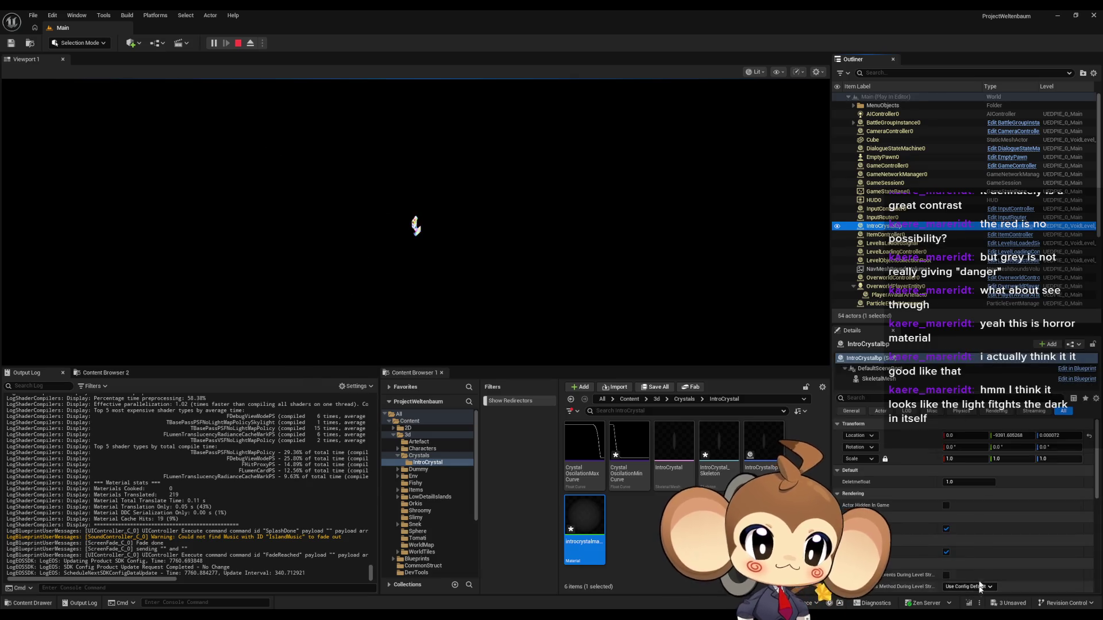
pyautogui.click(953, 484)
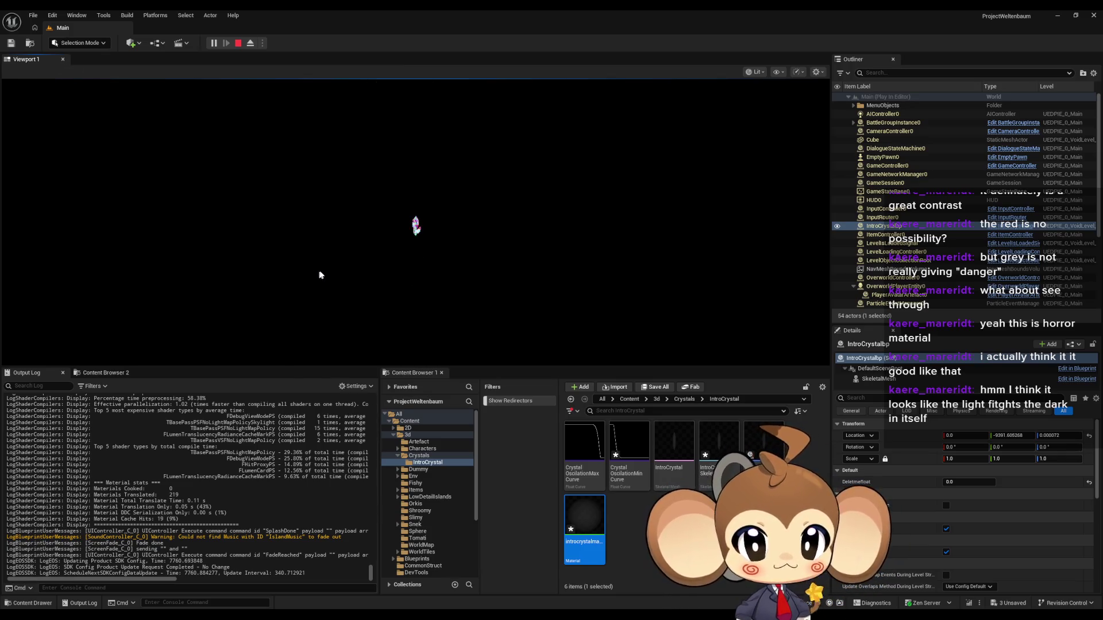
pyautogui.click(400, 201)
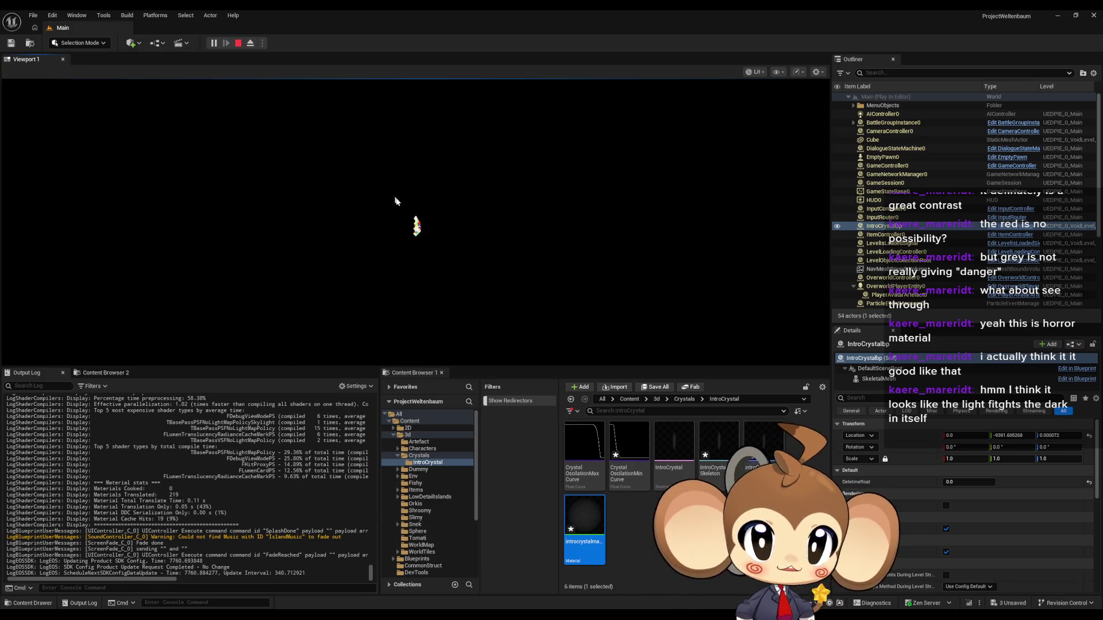
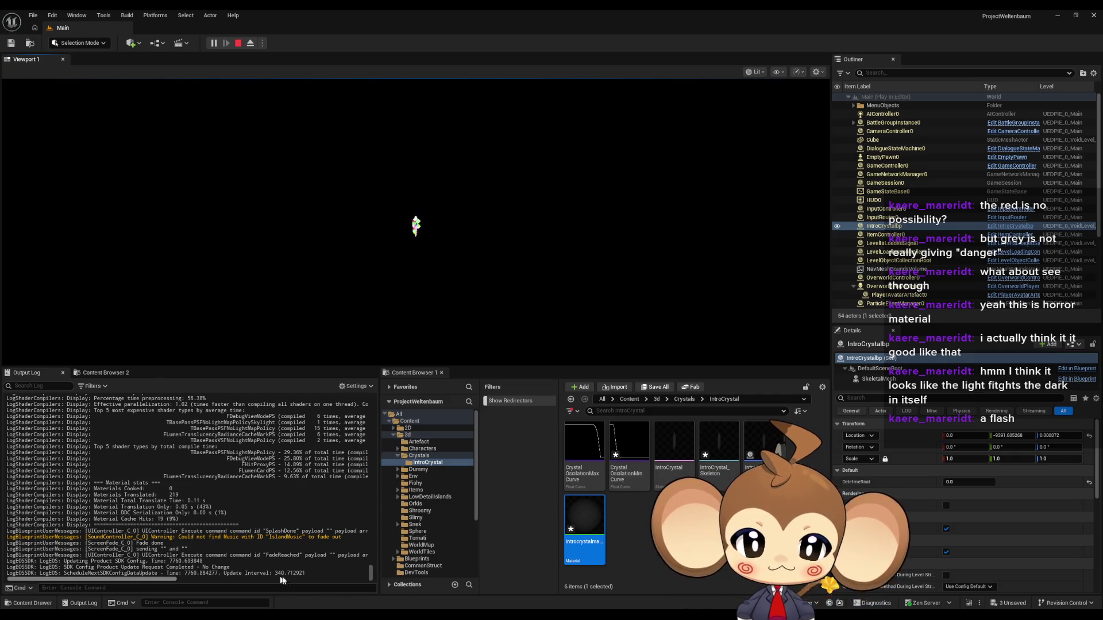
# Step: Bring up a new blank Paint canvas on top of the Unreal Engine 5 editor
pyautogui.hotkey('alt', 'Tab')
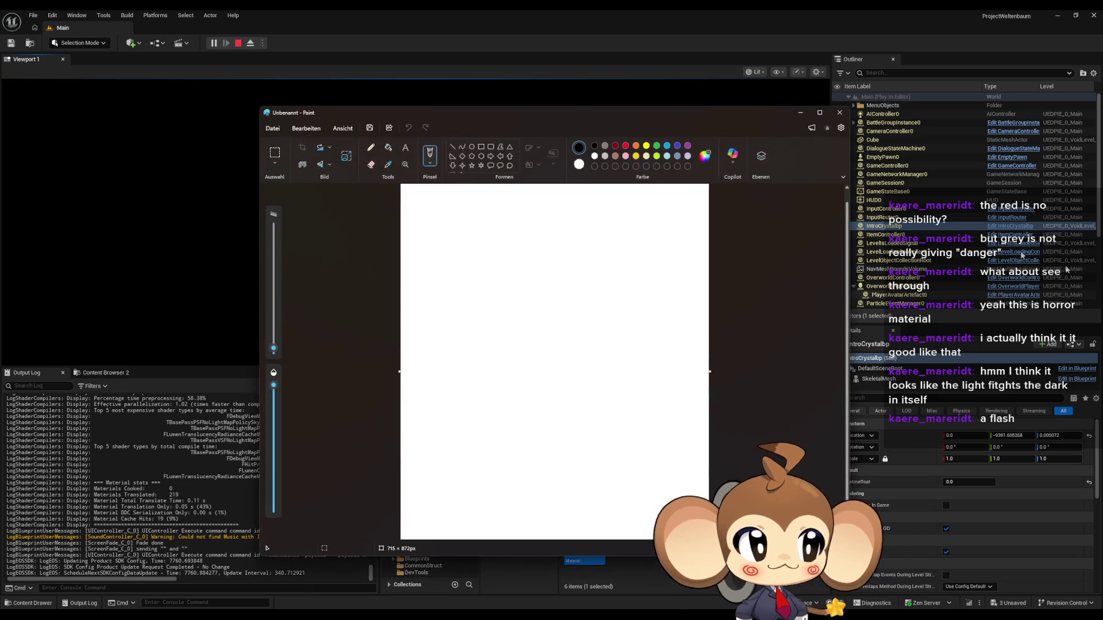
# Step: Fill the 715 × 872 px canvas black, maximize Paint, zoom to 128% and thicken the pencil
pyautogui.click(387, 148)
pyautogui.click(552, 261)
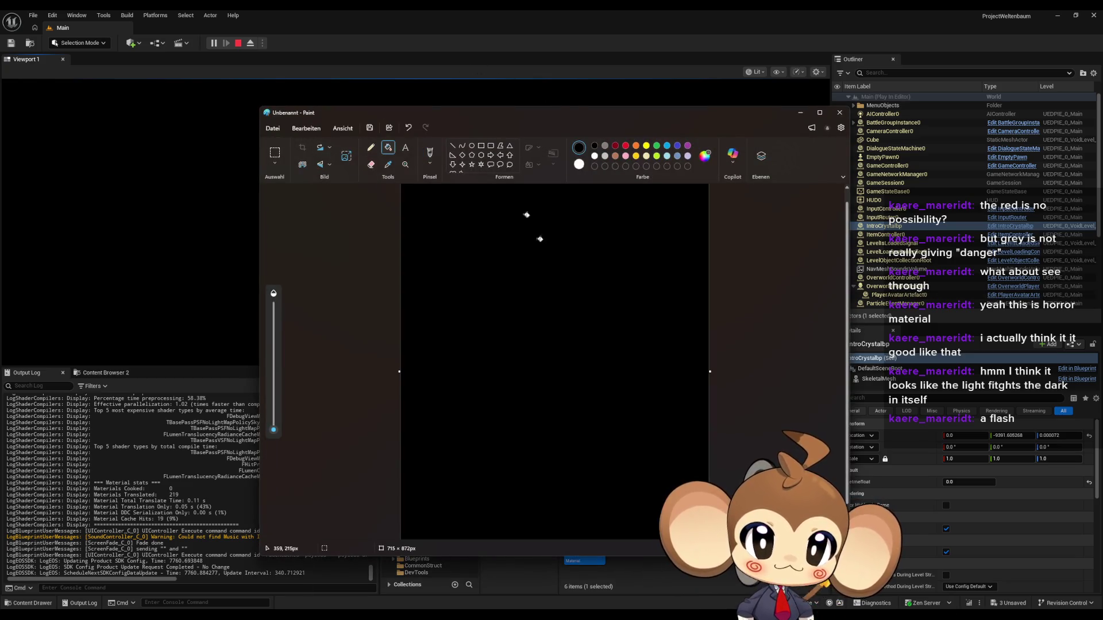
pyautogui.doubleClick(491, 112)
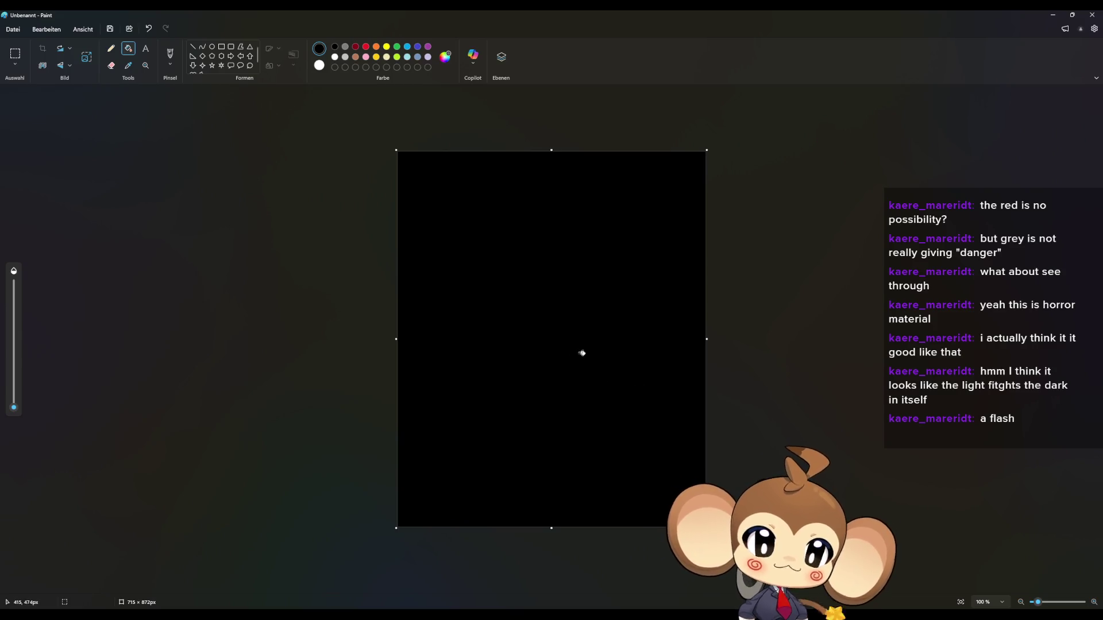
pyautogui.scroll(2, 605, 335)
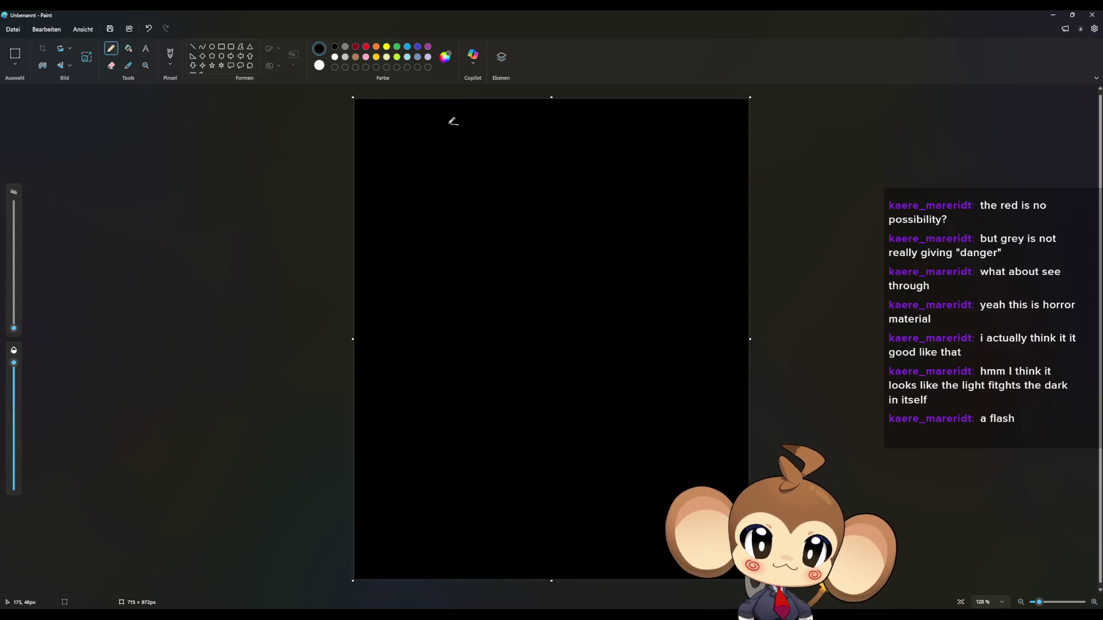
pyautogui.moveTo(25, 331); pyautogui.dragTo(25, 327)
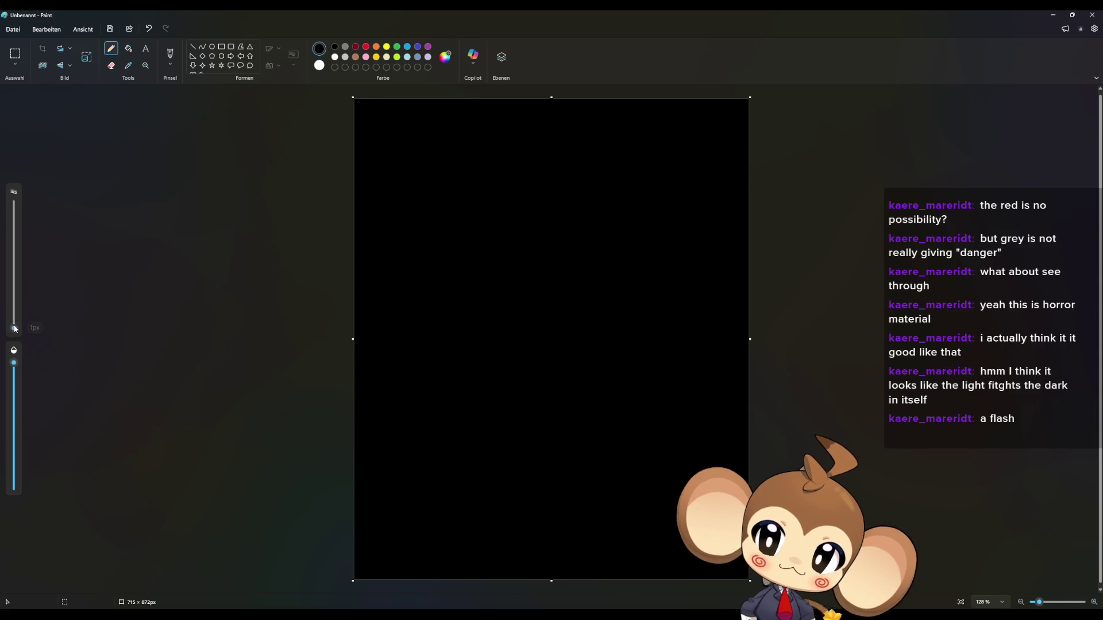
# Step: Draw three white circles, with a jagged crystal in the first and a tall shard inside the second
pyautogui.moveTo(441, 119)
pyautogui.mouseDown()
pyautogui.moveTo(408, 124)
pyautogui.moveTo(380, 175)
pyautogui.moveTo(412, 214)
pyautogui.moveTo(476, 203)
pyautogui.moveTo(478, 134)
pyautogui.moveTo(441, 119)
pyautogui.moveTo(428, 186)
pyautogui.moveTo(412, 162)
pyautogui.moveTo(426, 147)
pyautogui.mouseUp()
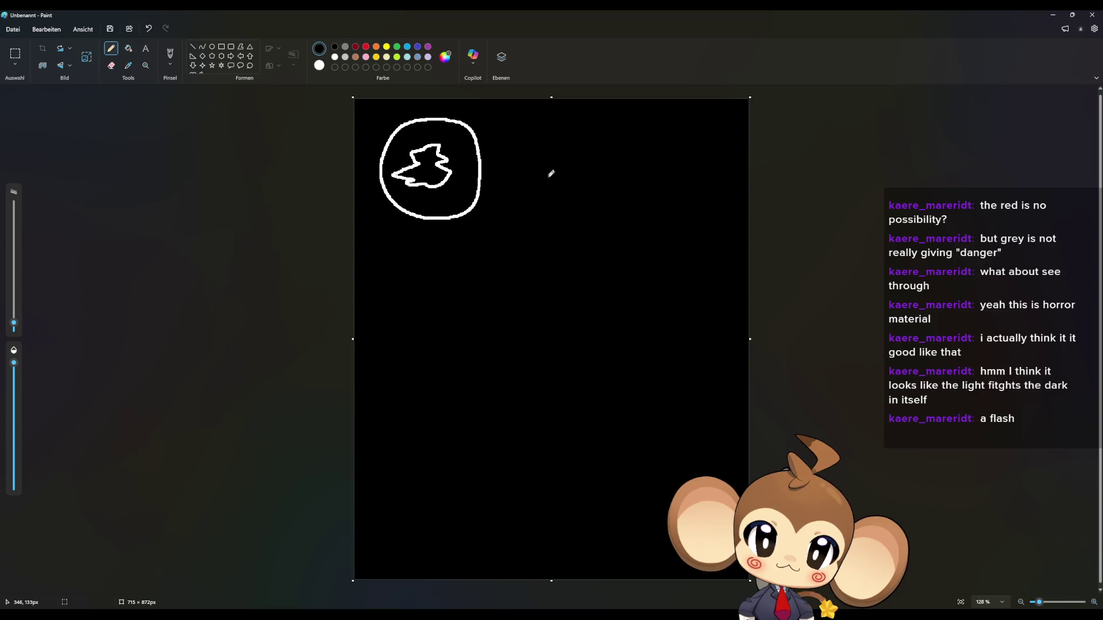
pyautogui.moveTo(617, 217)
pyautogui.mouseDown()
pyautogui.moveTo(581, 201)
pyautogui.moveTo(561, 147)
pyautogui.moveTo(595, 115)
pyautogui.moveTo(646, 135)
pyautogui.moveTo(650, 197)
pyautogui.moveTo(616, 217)
pyautogui.mouseUp()
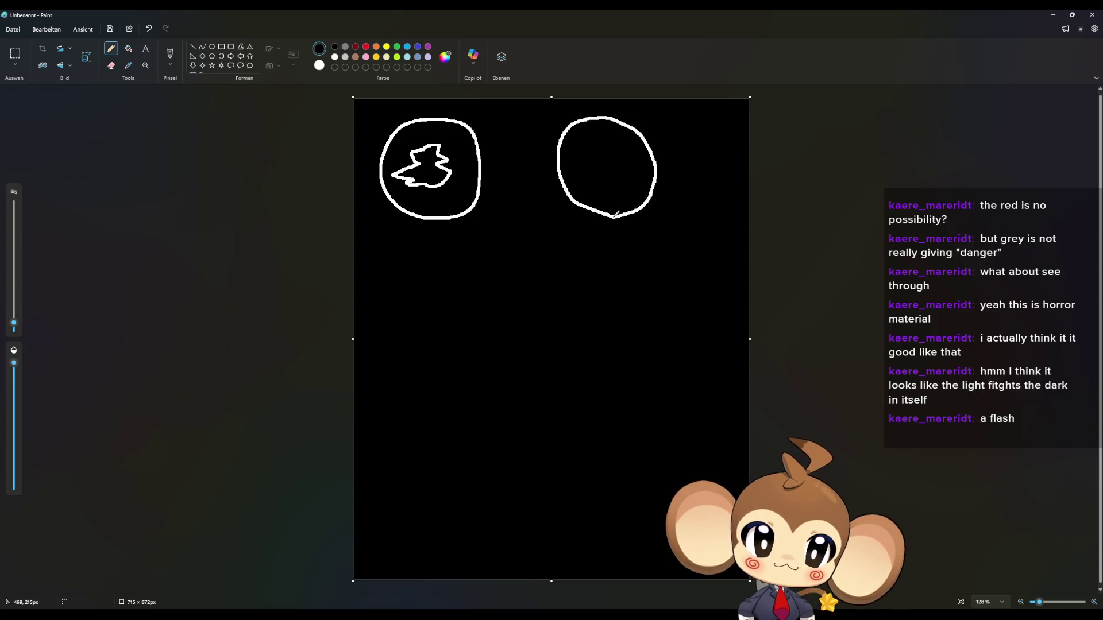
pyautogui.moveTo(597, 143)
pyautogui.mouseDown()
pyautogui.moveTo(604, 178)
pyautogui.moveTo(601, 137)
pyautogui.mouseUp()
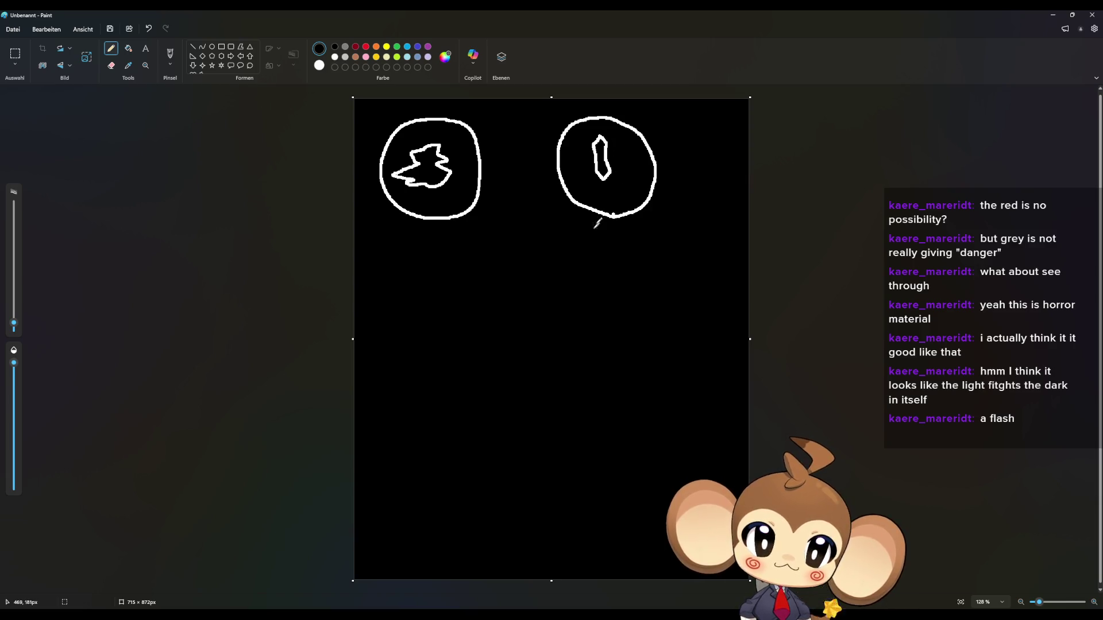
pyautogui.moveTo(467, 275)
pyautogui.mouseDown()
pyautogui.moveTo(414, 287)
pyautogui.moveTo(399, 319)
pyautogui.moveTo(412, 366)
pyautogui.moveTo(448, 379)
pyautogui.moveTo(488, 352)
pyautogui.moveTo(477, 275)
pyautogui.moveTo(466, 271)
pyautogui.moveTo(459, 294)
pyautogui.moveTo(469, 297)
pyautogui.moveTo(463, 344)
pyautogui.moveTo(452, 306)
pyautogui.mouseUp()
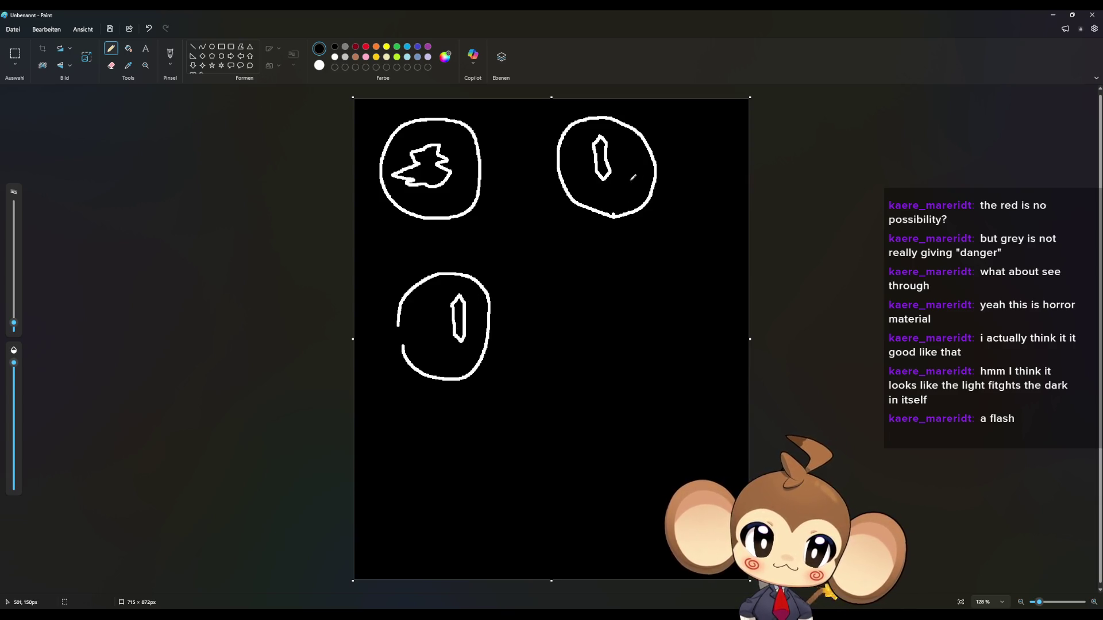
# Step: Add dots in the first and third circles, start a bird in the third, and briefly select it
pyautogui.click(461, 183)
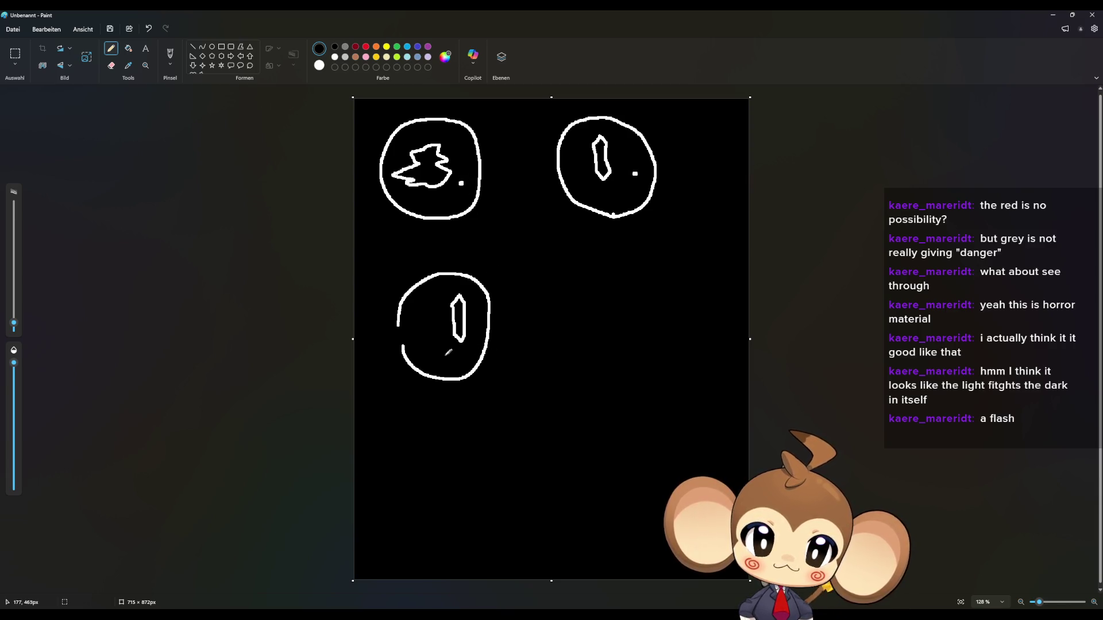
pyautogui.click(452, 355)
pyautogui.moveTo(415, 342)
pyautogui.mouseDown()
pyautogui.moveTo(442, 328)
pyautogui.moveTo(417, 344)
pyautogui.moveTo(426, 321)
pyautogui.moveTo(411, 315)
pyautogui.moveTo(418, 327)
pyautogui.moveTo(401, 335)
pyautogui.mouseUp()
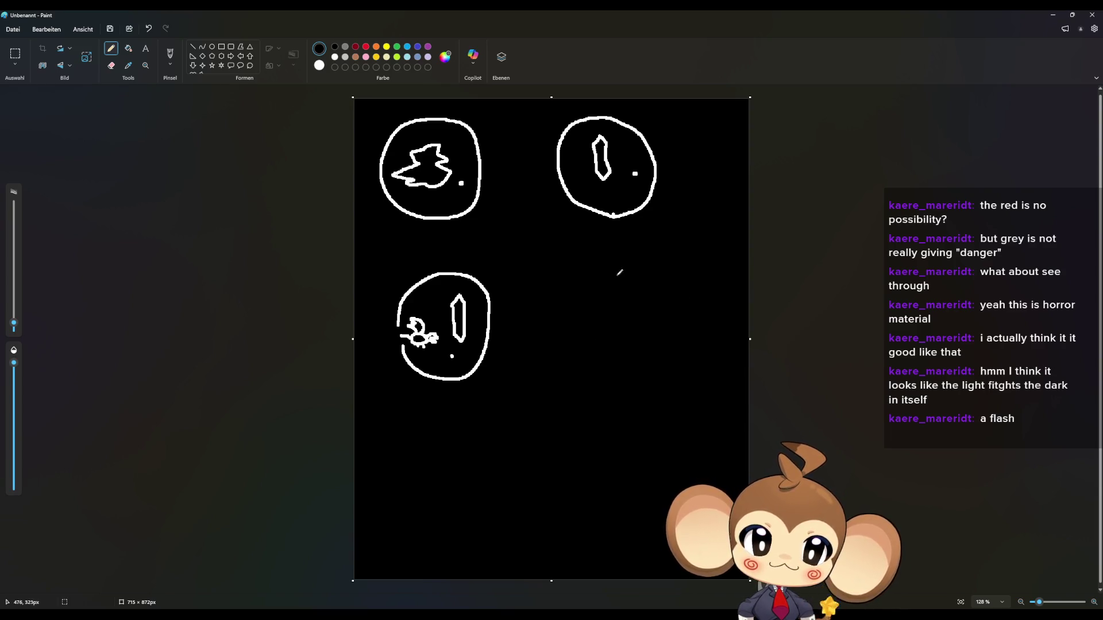
pyautogui.click(15, 55)
pyautogui.moveTo(363, 241); pyautogui.dragTo(529, 418)
pyautogui.click(112, 49)
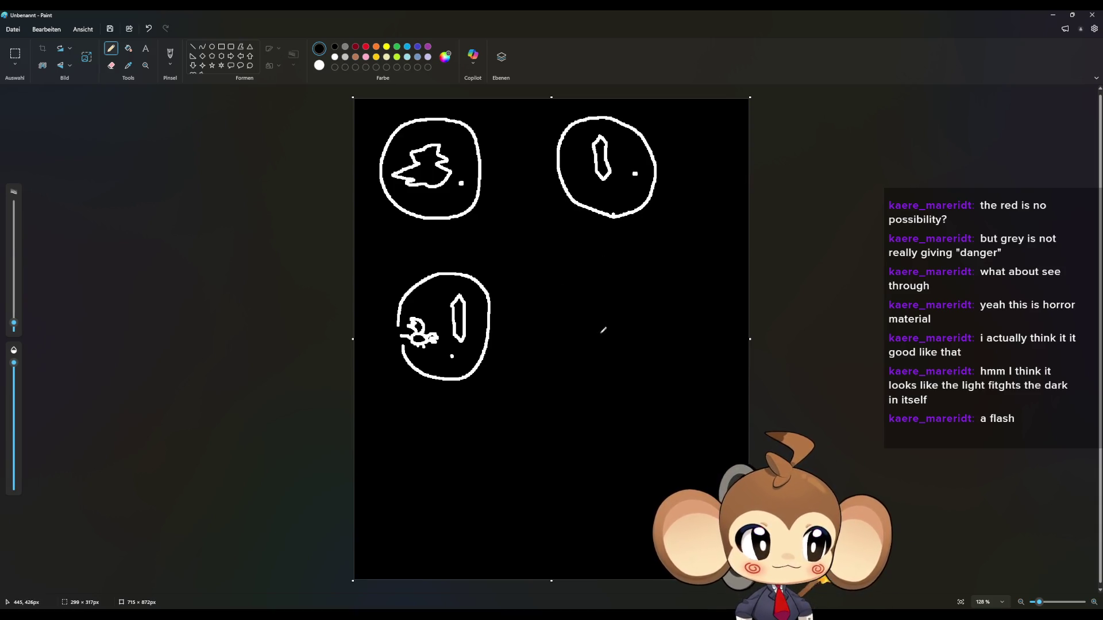
# Step: Draw a fourth circle at lower right holding a tall shard and a bird figure
pyautogui.moveTo(597, 336)
pyautogui.mouseDown()
pyautogui.moveTo(591, 292)
pyautogui.moveTo(661, 280)
pyautogui.moveTo(695, 347)
pyautogui.moveTo(615, 372)
pyautogui.moveTo(603, 359)
pyautogui.mouseUp()
pyautogui.moveTo(665, 298)
pyautogui.mouseDown()
pyautogui.moveTo(666, 337)
pyautogui.moveTo(677, 331)
pyautogui.moveTo(683, 290)
pyautogui.moveTo(670, 286)
pyautogui.moveTo(666, 297)
pyautogui.mouseUp()
pyautogui.moveTo(606, 340)
pyautogui.mouseDown()
pyautogui.moveTo(631, 348)
pyautogui.moveTo(650, 339)
pyautogui.moveTo(616, 322)
pyautogui.moveTo(629, 339)
pyautogui.moveTo(624, 356)
pyautogui.mouseUp()
pyautogui.moveTo(648, 351); pyautogui.dragTo(644, 356)
pyautogui.moveTo(655, 349); pyautogui.dragTo(651, 356)
# Step: Undo stray strokes, add shattered fragments in the fourth circle, and draw a fifth circle with a bird
pyautogui.hotkey('ctrl', 'z')
pyautogui.hotkey('ctrl', 'z')
pyautogui.click(667, 359)
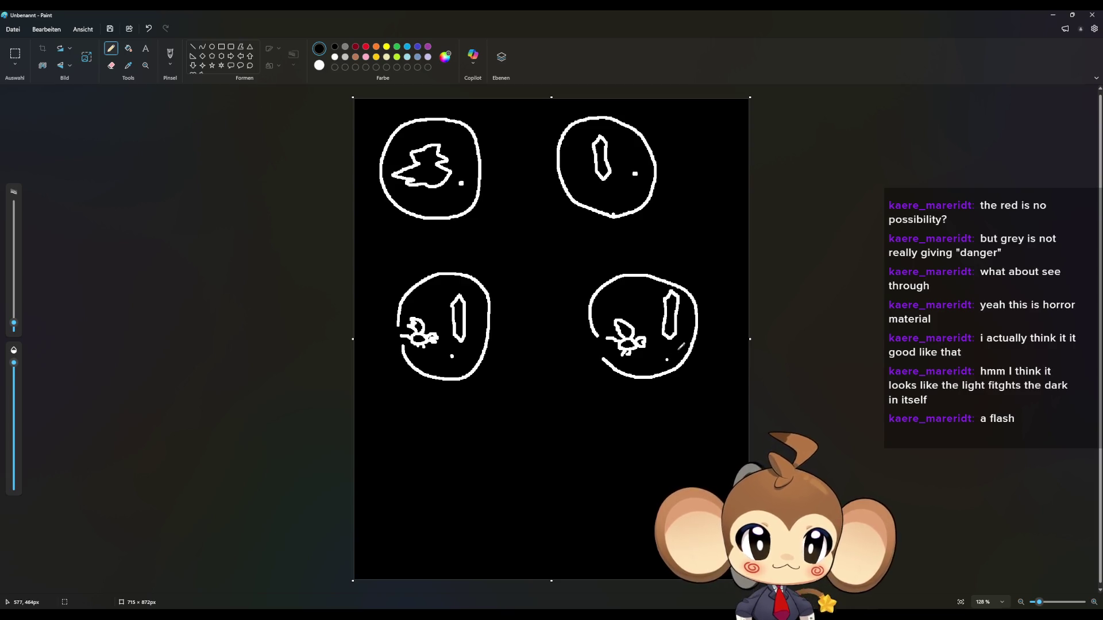
pyautogui.moveTo(650, 347)
pyautogui.mouseDown()
pyautogui.moveTo(661, 362)
pyautogui.moveTo(671, 344)
pyautogui.moveTo(683, 350)
pyautogui.moveTo(675, 363)
pyautogui.moveTo(661, 361)
pyautogui.moveTo(666, 346)
pyautogui.mouseUp()
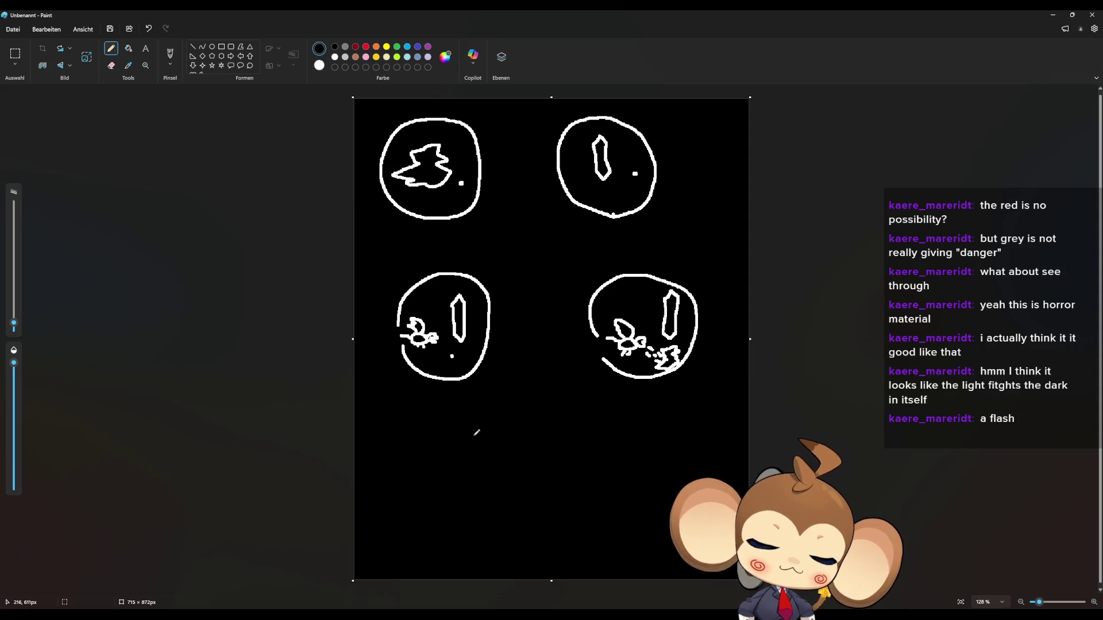
pyautogui.moveTo(400, 474)
pyautogui.mouseDown()
pyautogui.moveTo(394, 454)
pyautogui.moveTo(422, 409)
pyautogui.moveTo(472, 418)
pyautogui.moveTo(506, 462)
pyautogui.moveTo(481, 519)
pyautogui.moveTo(427, 513)
pyautogui.moveTo(413, 500)
pyautogui.moveTo(420, 481)
pyautogui.moveTo(454, 480)
pyautogui.moveTo(443, 472)
pyautogui.moveTo(454, 468)
pyautogui.moveTo(418, 460)
pyautogui.moveTo(419, 478)
pyautogui.mouseUp()
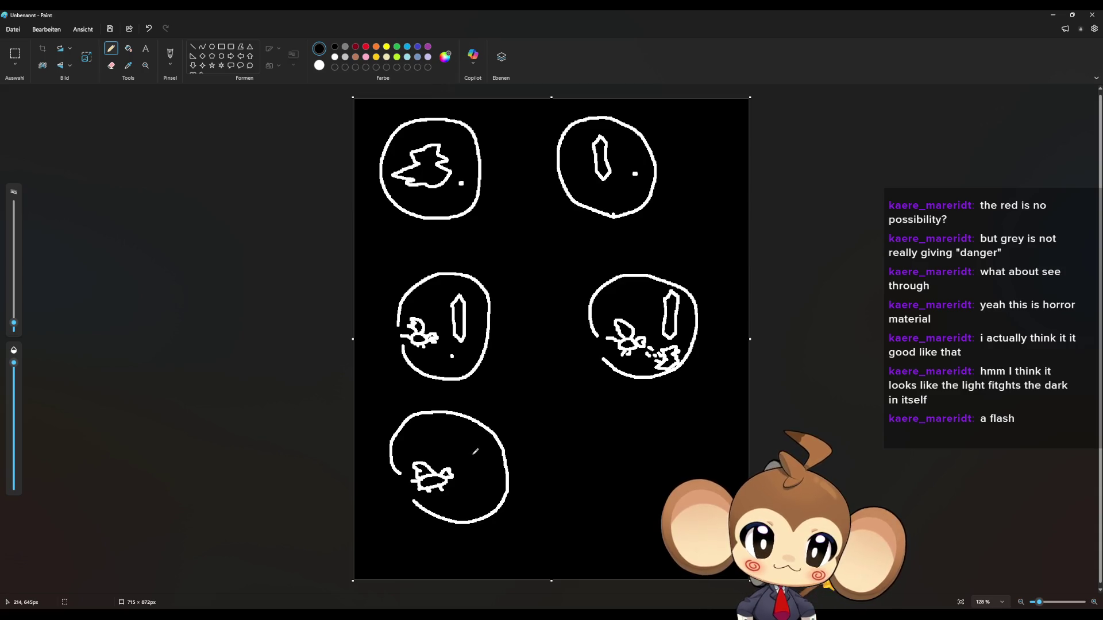
pyautogui.moveTo(474, 453)
pyautogui.mouseDown()
pyautogui.moveTo(493, 451)
pyautogui.moveTo(484, 456)
pyautogui.moveTo(495, 470)
pyautogui.moveTo(486, 461)
pyautogui.moveTo(472, 472)
pyautogui.moveTo(464, 454)
pyautogui.moveTo(470, 462)
pyautogui.moveTo(454, 472)
pyautogui.moveTo(472, 460)
pyautogui.moveTo(485, 478)
pyautogui.mouseUp()
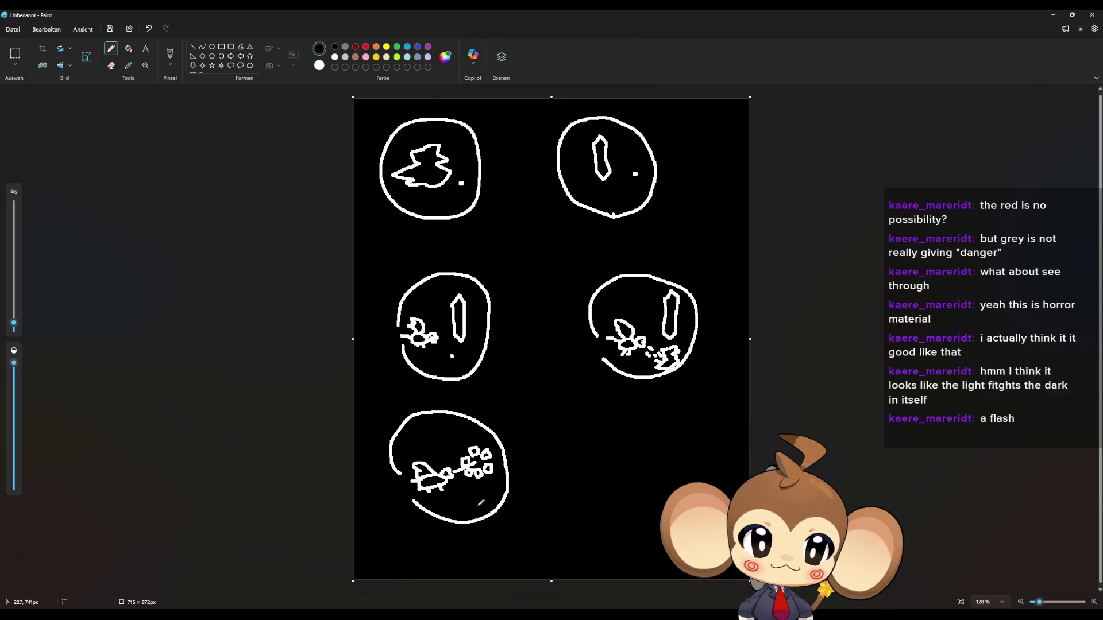
# Step: Add a small dash below the bottom-left bird and draw a sixth circle at bottom right
pyautogui.moveTo(476, 503); pyautogui.dragTo(481, 503)
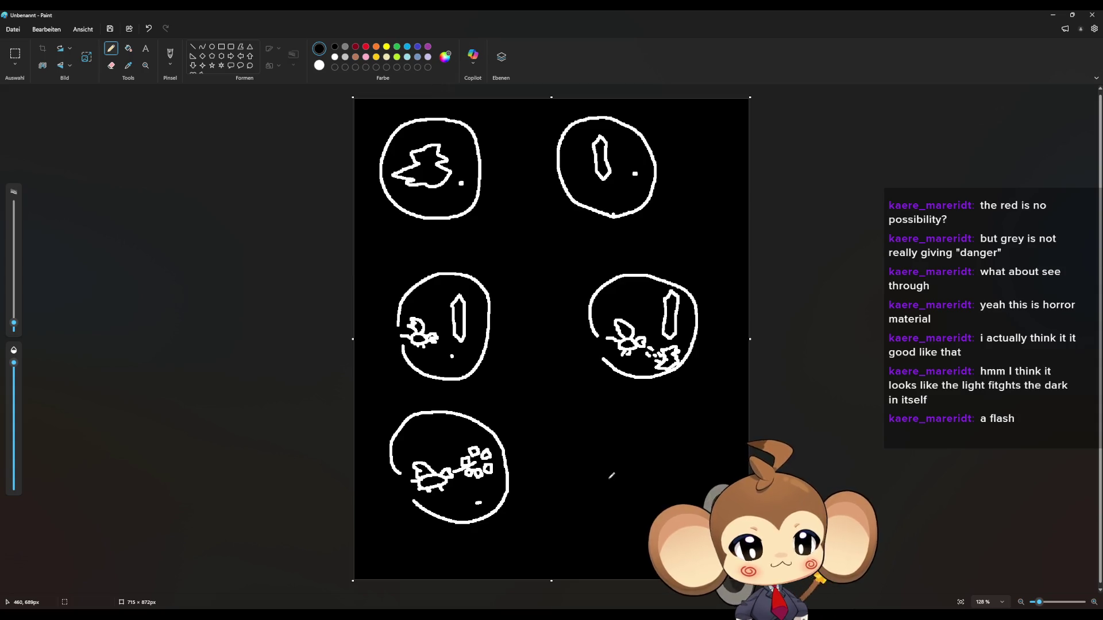
pyautogui.moveTo(600, 477)
pyautogui.mouseDown()
pyautogui.moveTo(586, 430)
pyautogui.moveTo(694, 456)
pyautogui.mouseUp()
# Step: Complete the sixth circle with a winged figure and cloud, then stretch the canvas to 715 × 1262 px
pyautogui.moveTo(620, 515)
pyautogui.mouseDown()
pyautogui.moveTo(599, 491)
pyautogui.moveTo(642, 475)
pyautogui.mouseUp()
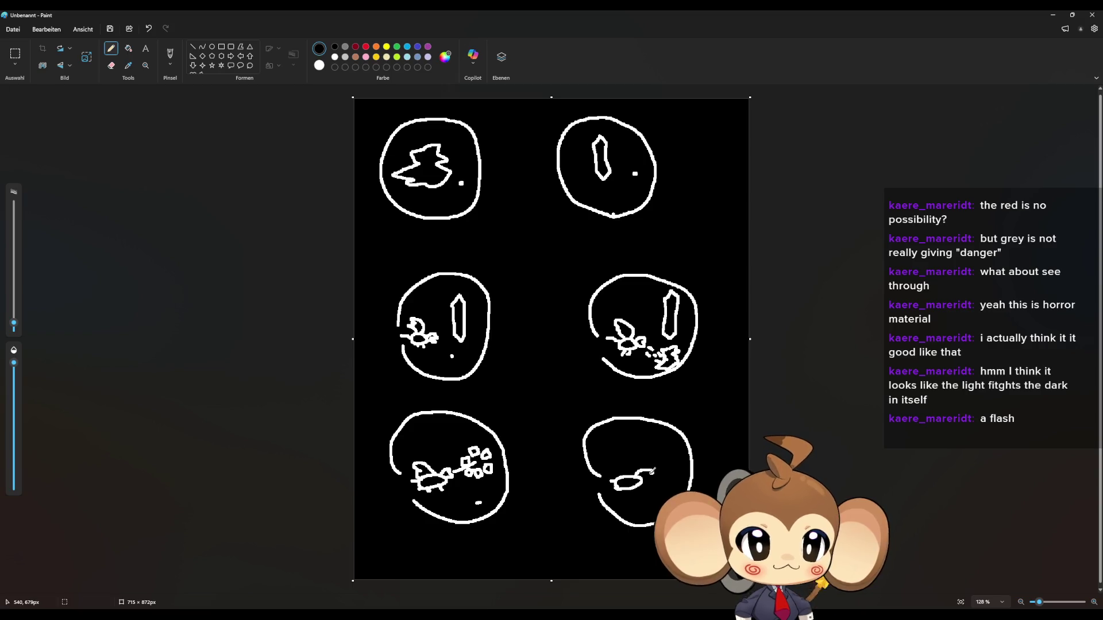
pyautogui.moveTo(626, 468)
pyautogui.mouseDown()
pyautogui.moveTo(608, 457)
pyautogui.moveTo(612, 477)
pyautogui.mouseUp()
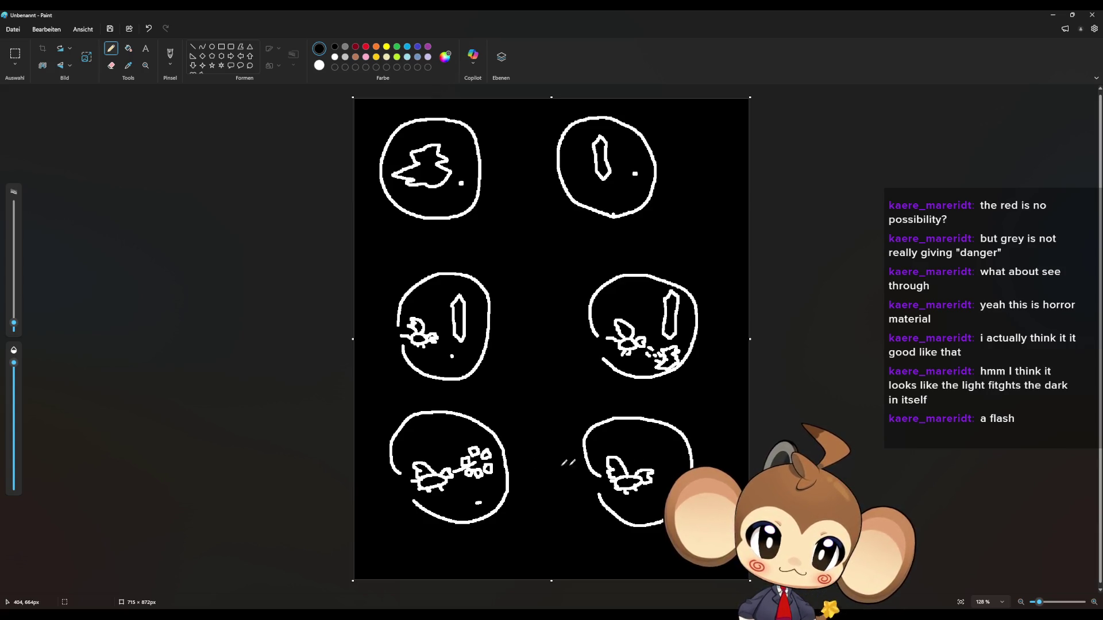
pyautogui.moveTo(456, 425)
pyautogui.mouseDown()
pyautogui.moveTo(475, 447)
pyautogui.moveTo(457, 454)
pyautogui.moveTo(445, 490)
pyautogui.moveTo(503, 494)
pyautogui.moveTo(498, 448)
pyautogui.moveTo(507, 443)
pyautogui.mouseUp()
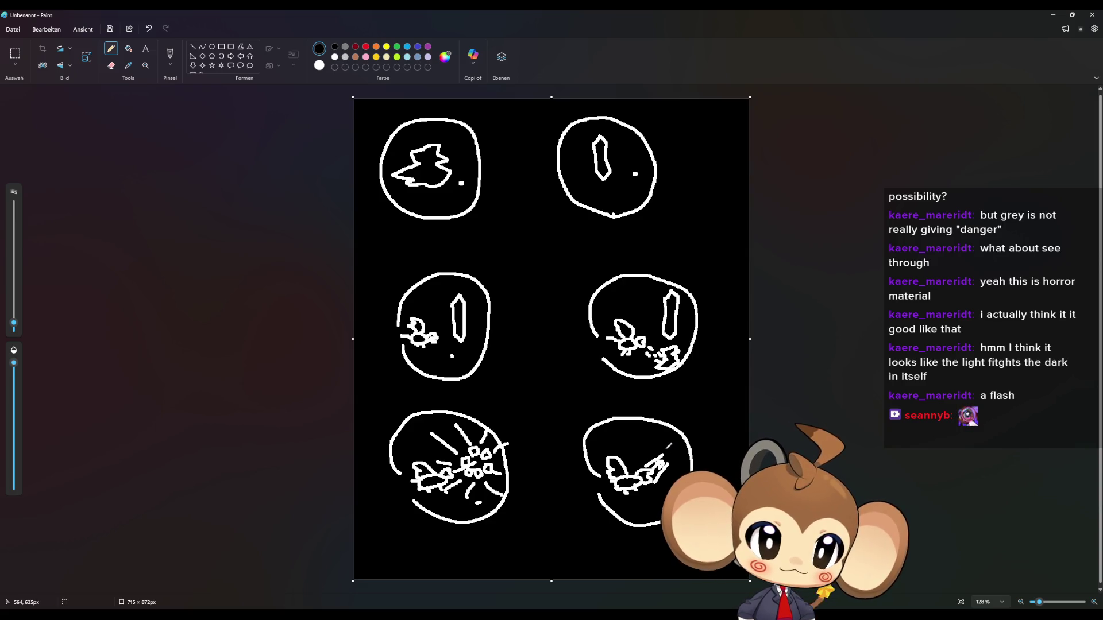
pyautogui.moveTo(662, 447)
pyautogui.mouseDown()
pyautogui.moveTo(660, 435)
pyautogui.moveTo(679, 437)
pyautogui.moveTo(677, 472)
pyautogui.mouseUp()
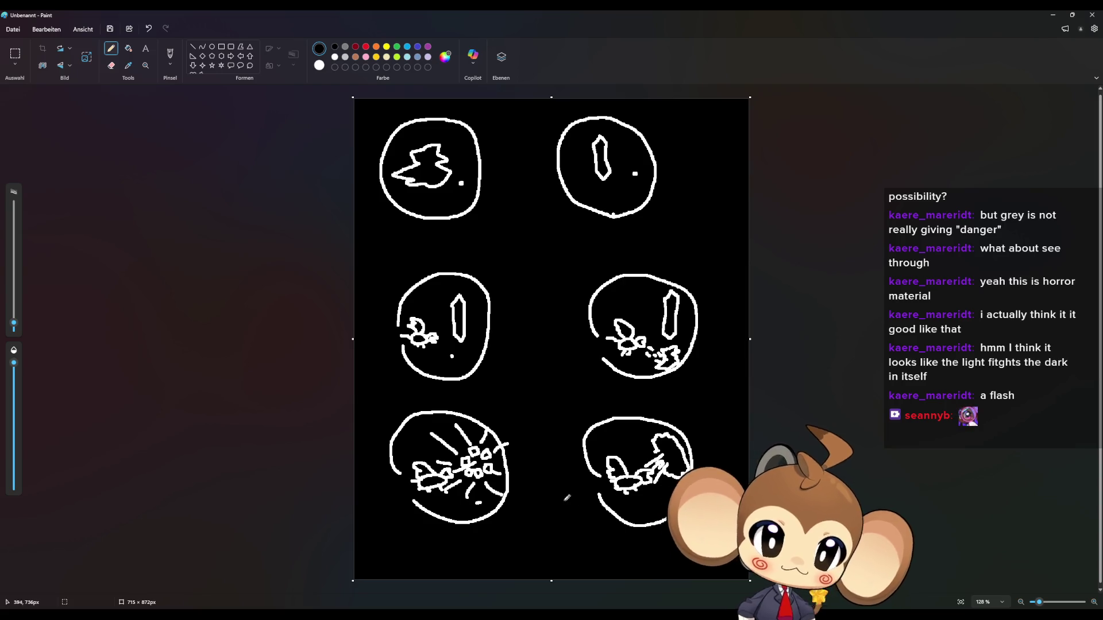
pyautogui.scroll(-3, 521, 485)
pyautogui.moveTo(553, 464); pyautogui.dragTo(550, 572)
# Step: Flood-fill the newly added white strip at the canvas bottom with black
pyautogui.click(128, 48)
pyautogui.click(567, 430)
pyautogui.click(111, 48)
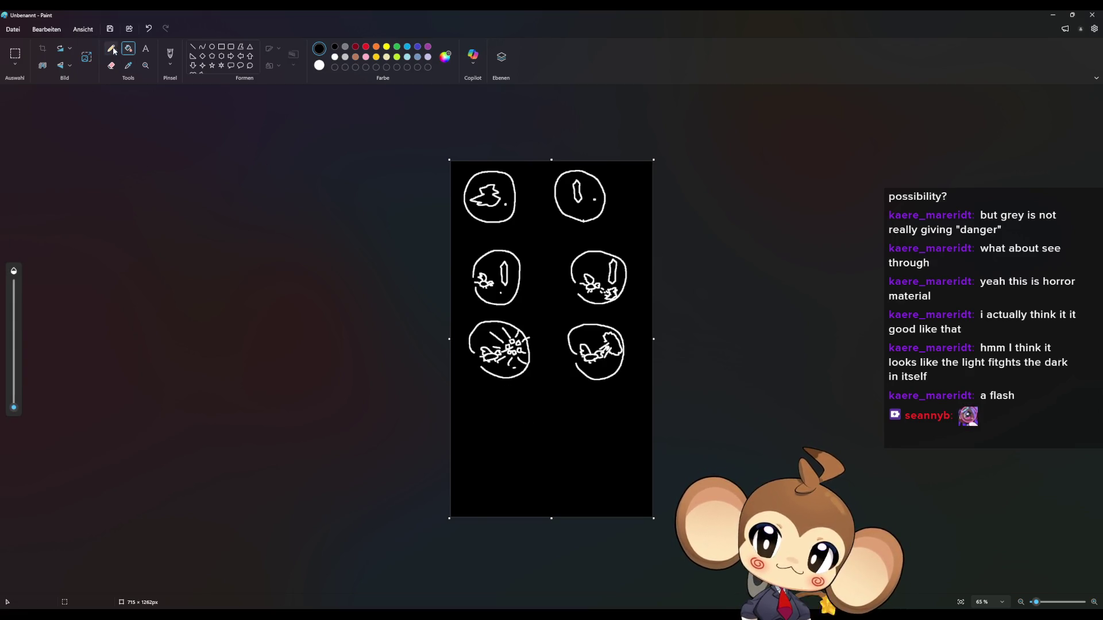
pyautogui.scroll(3, 560, 443)
pyautogui.scroll(-3, 561, 412)
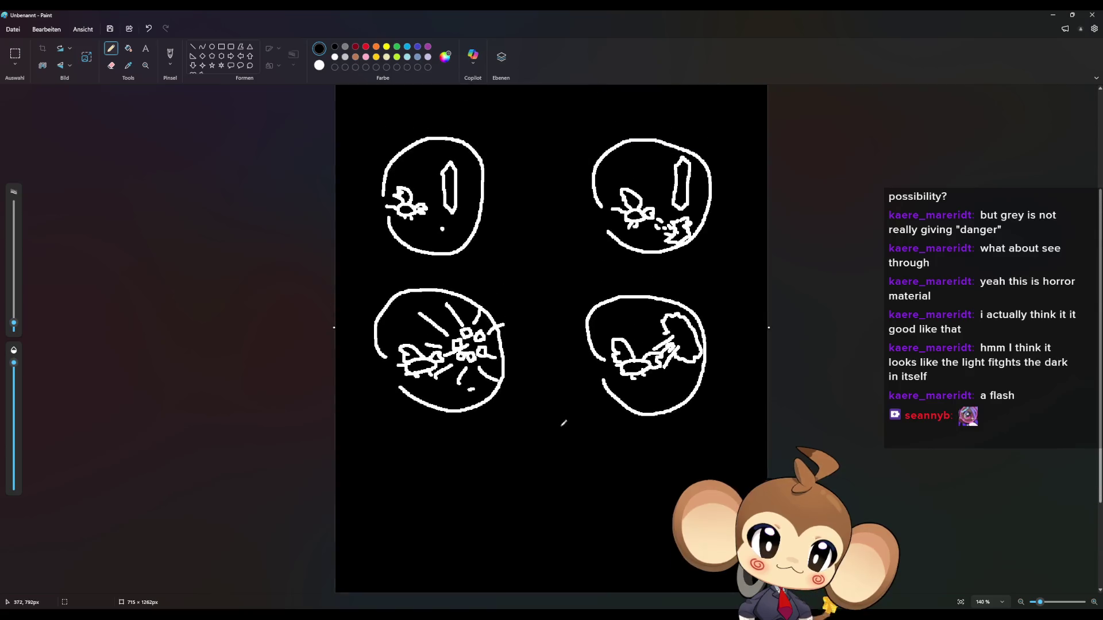
pyautogui.scroll(3, 544, 453)
pyautogui.scroll(-1, 542, 452)
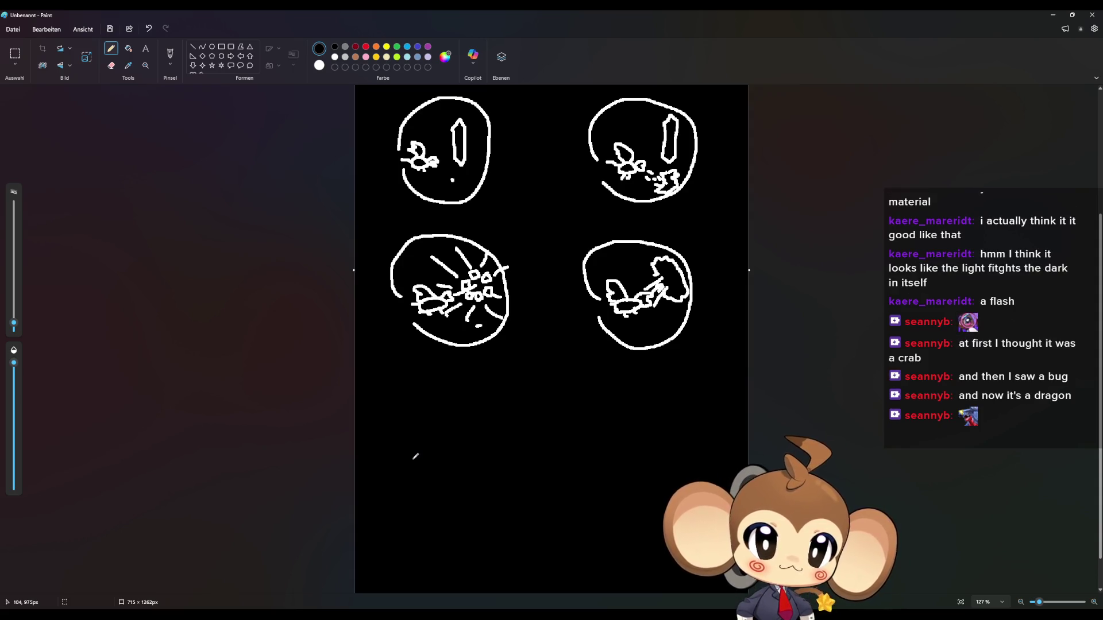
# Step: Draw a seventh circle at lower left with square shards, and start an eighth at lower right
pyautogui.moveTo(415, 463)
pyautogui.mouseDown()
pyautogui.moveTo(404, 452)
pyautogui.moveTo(483, 406)
pyautogui.moveTo(457, 521)
pyautogui.moveTo(415, 497)
pyautogui.mouseUp()
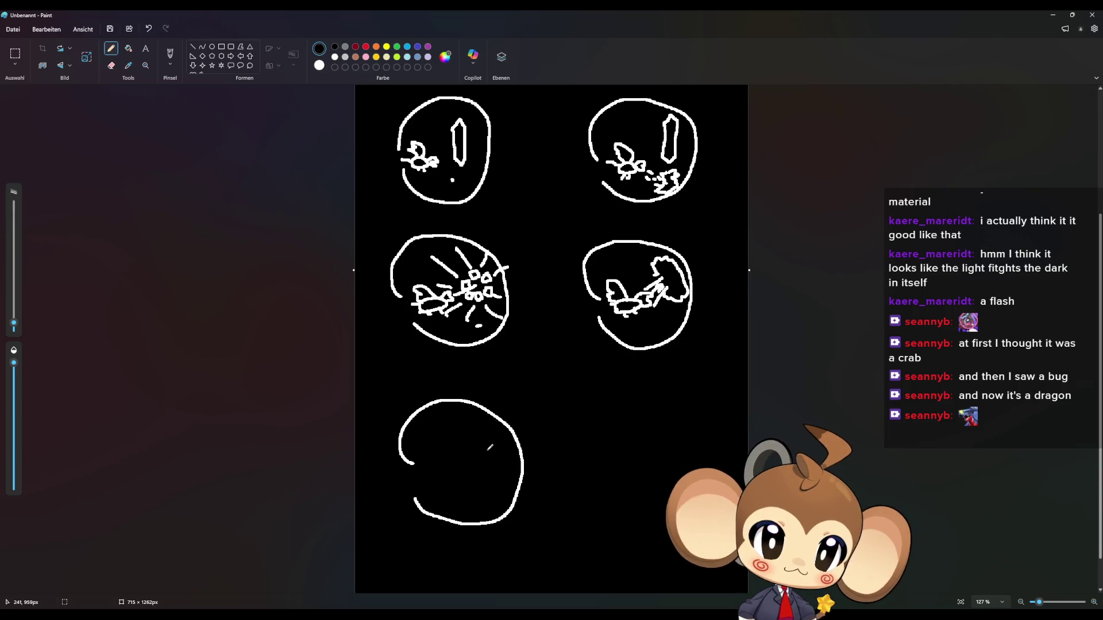
pyautogui.moveTo(482, 448); pyautogui.dragTo(505, 455)
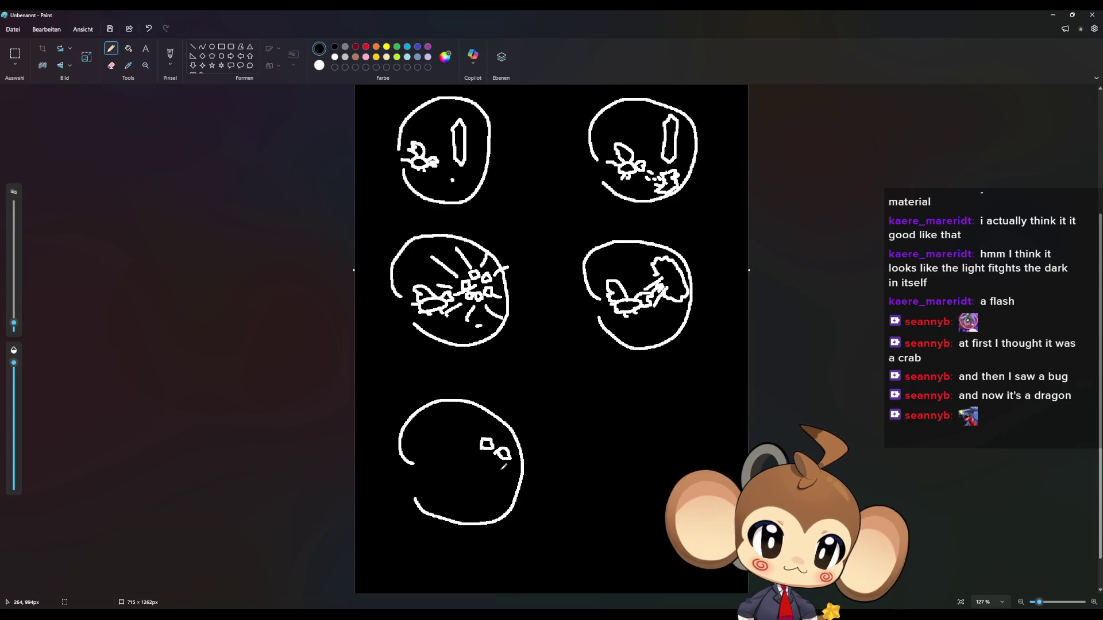
pyautogui.moveTo(498, 464)
pyautogui.mouseDown()
pyautogui.moveTo(511, 470)
pyautogui.moveTo(486, 472)
pyautogui.moveTo(493, 485)
pyautogui.moveTo(488, 472)
pyautogui.moveTo(468, 480)
pyautogui.moveTo(466, 460)
pyautogui.moveTo(482, 452)
pyautogui.moveTo(423, 487)
pyautogui.moveTo(449, 475)
pyautogui.moveTo(435, 489)
pyautogui.moveTo(436, 455)
pyautogui.moveTo(426, 465)
pyautogui.moveTo(454, 472)
pyautogui.mouseUp()
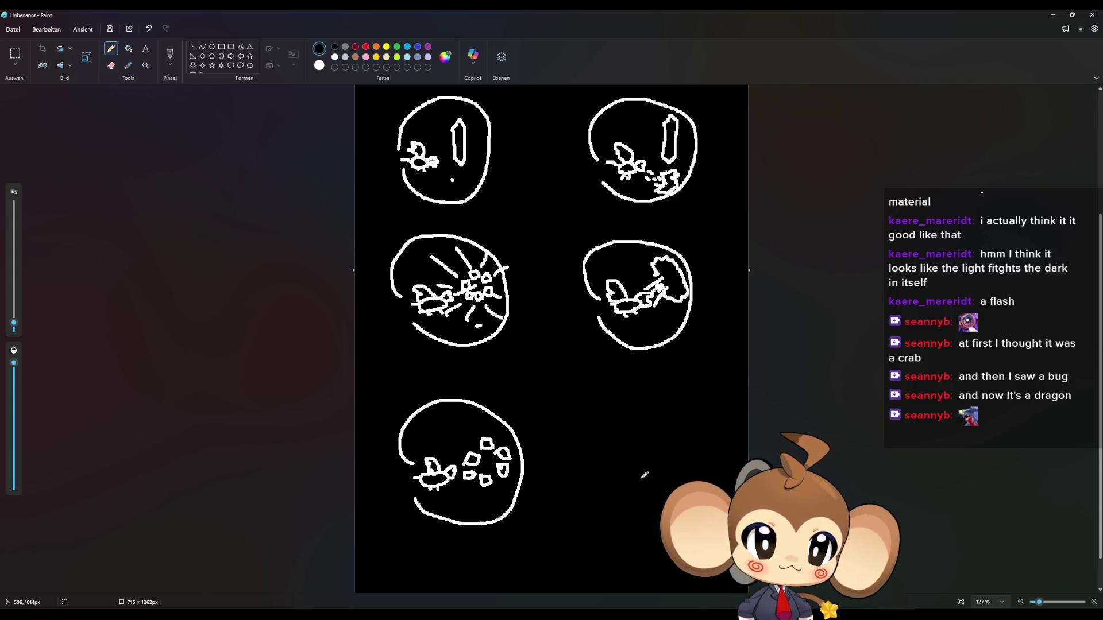
pyautogui.moveTo(625, 466)
pyautogui.mouseDown()
pyautogui.moveTo(641, 425)
pyautogui.moveTo(715, 482)
pyautogui.moveTo(632, 501)
pyautogui.mouseUp()
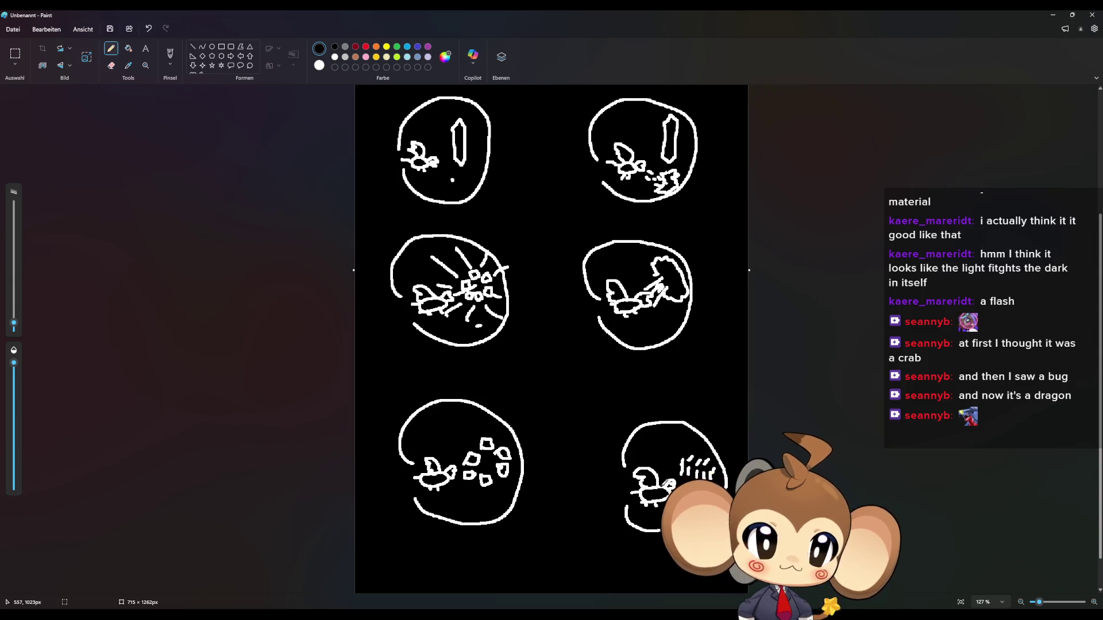
# Step: Undo and redraw the lower-right panel's figure, then stretch the canvas to about 715 × 1600 px
pyautogui.hotkey('ctrl', 'z')
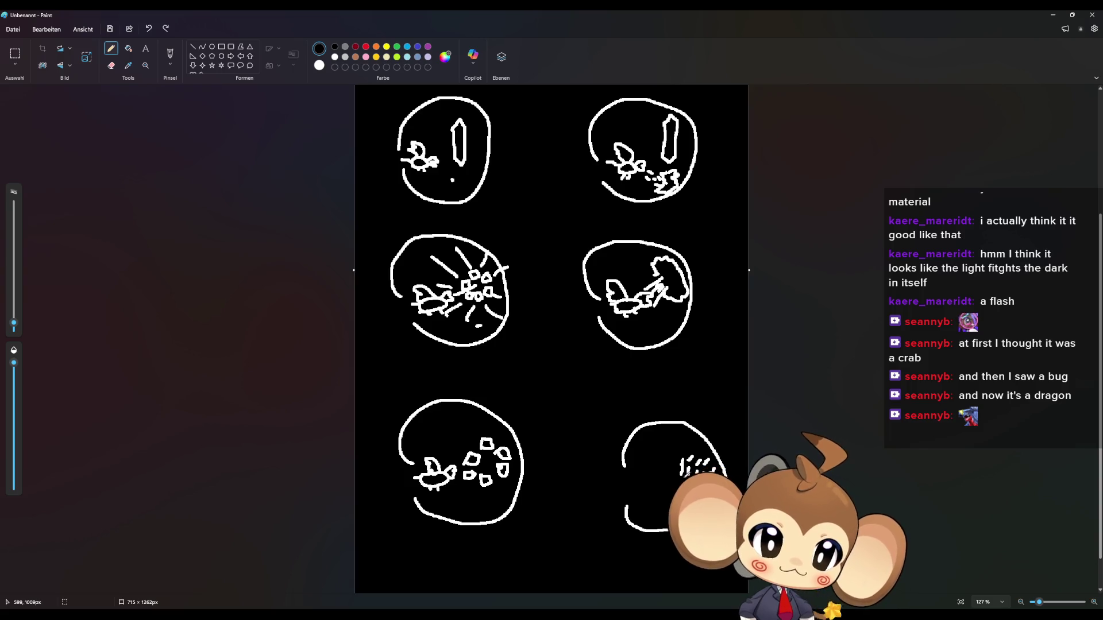
pyautogui.moveTo(667, 485)
pyautogui.mouseDown()
pyautogui.moveTo(628, 494)
pyautogui.moveTo(650, 504)
pyautogui.mouseUp()
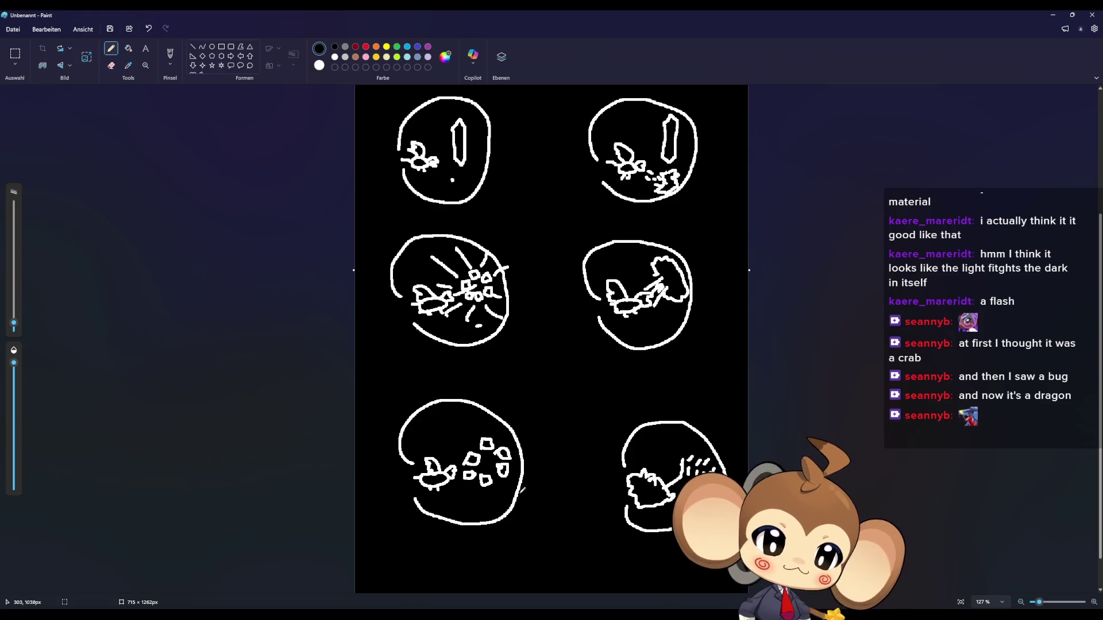
pyautogui.scroll(-5, 524, 490)
pyautogui.moveTo(552, 478); pyautogui.dragTo(551, 583)
# Step: Flood-fill the new bottom strip of the canvas with black
pyautogui.click(128, 48)
pyautogui.click(600, 414)
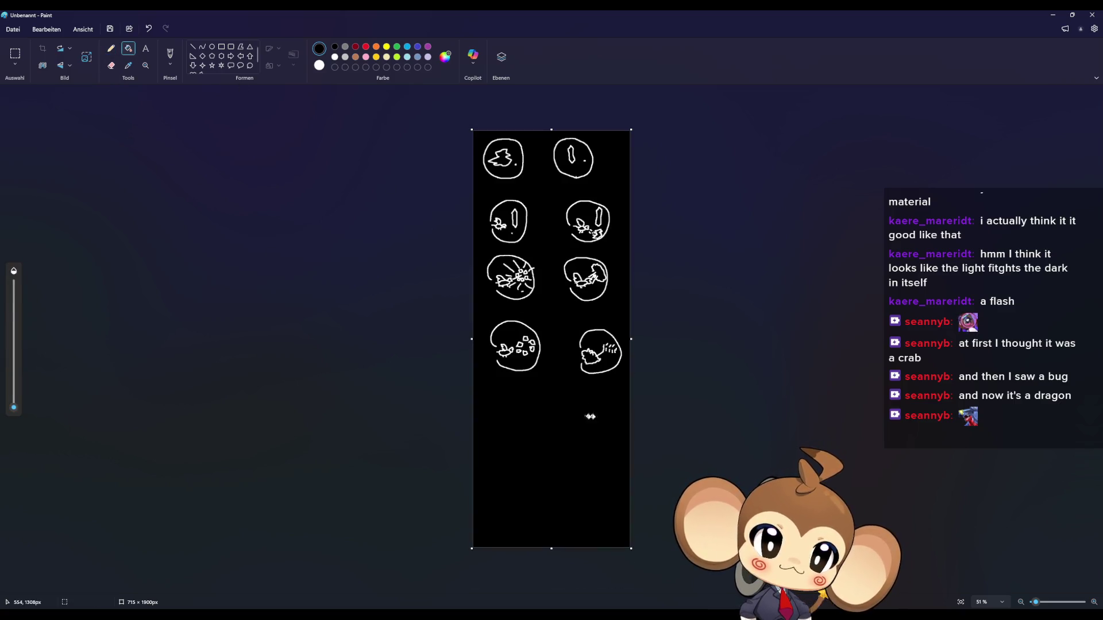
pyautogui.click(111, 48)
pyautogui.keyDown('ctrl'); pyautogui.scroll(5, 548, 433); pyautogui.keyUp('ctrl')
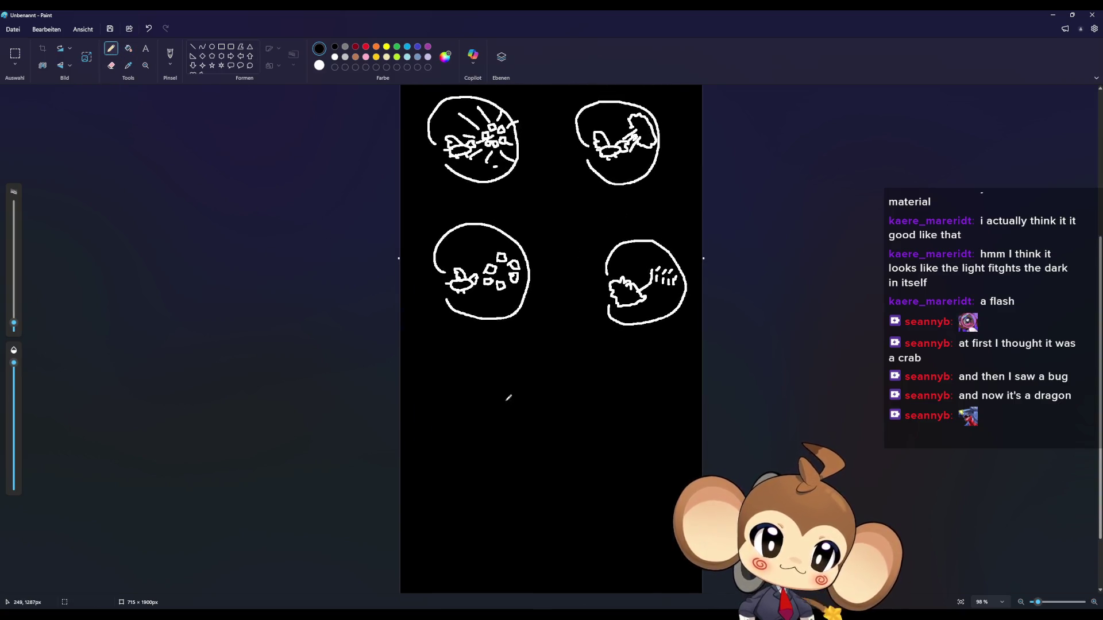
# Step: Draw a ninth circle with a tall crystal inside, plus a small oval for the next panel
pyautogui.moveTo(424, 421)
pyautogui.mouseDown()
pyautogui.moveTo(418, 403)
pyautogui.moveTo(536, 419)
pyautogui.moveTo(467, 478)
pyautogui.moveTo(441, 450)
pyautogui.mouseUp()
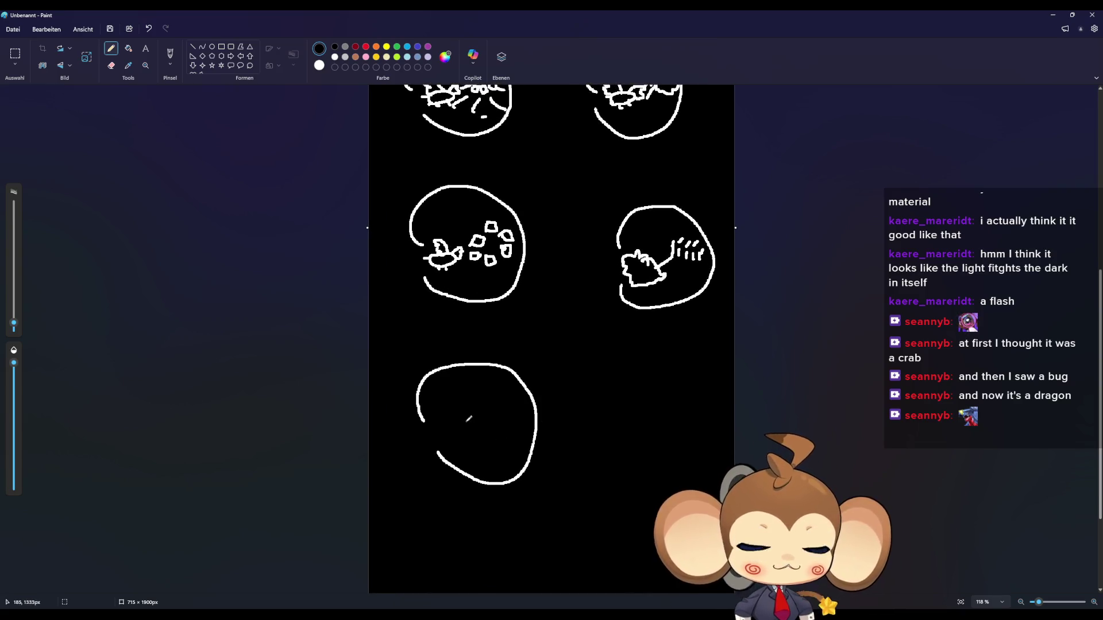
pyautogui.moveTo(493, 411)
pyautogui.mouseDown()
pyautogui.moveTo(492, 434)
pyautogui.moveTo(495, 392)
pyautogui.moveTo(500, 442)
pyautogui.moveTo(473, 422)
pyautogui.moveTo(444, 440)
pyautogui.moveTo(467, 448)
pyautogui.moveTo(468, 434)
pyautogui.moveTo(434, 428)
pyautogui.moveTo(450, 432)
pyautogui.mouseUp()
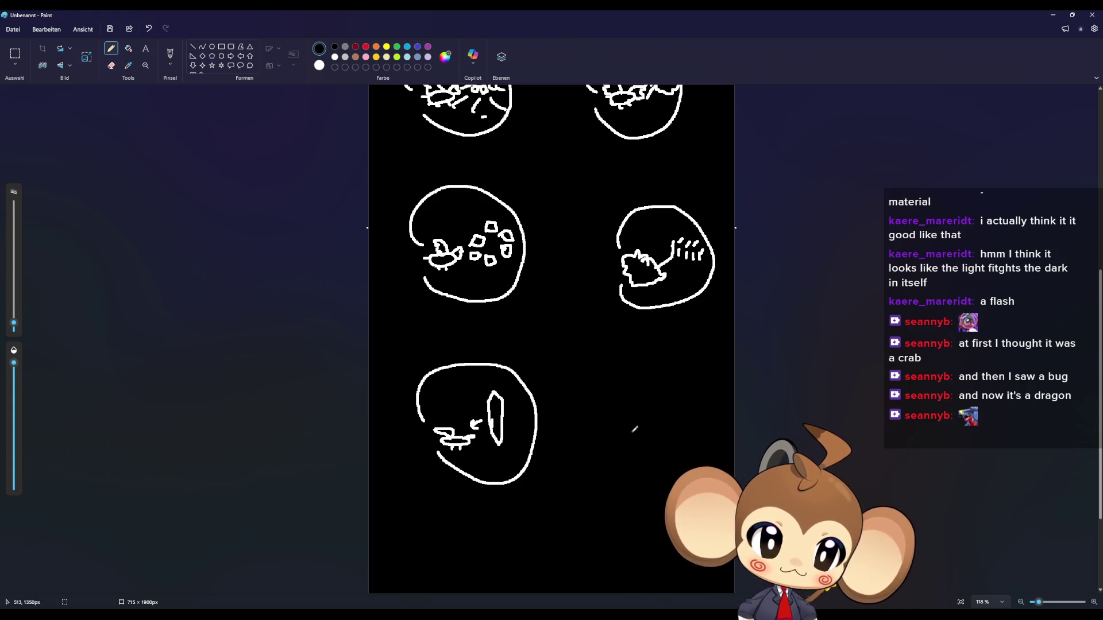
pyautogui.moveTo(639, 440)
pyautogui.mouseDown()
pyautogui.moveTo(597, 417)
pyautogui.moveTo(639, 446)
pyautogui.mouseUp()
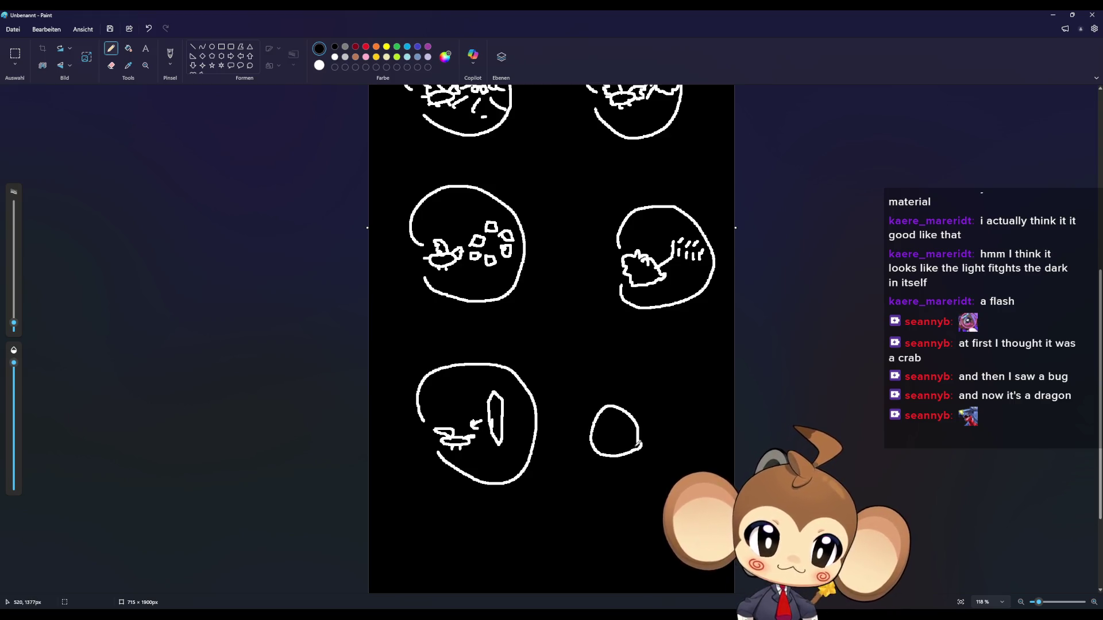
# Step: Undo the oval, then sketch a tall crystal with small spark marks beside it
pyautogui.hotkey('ctrl', 'z')
pyautogui.moveTo(630, 449)
pyautogui.mouseDown()
pyautogui.moveTo(632, 393)
pyautogui.moveTo(645, 449)
pyautogui.moveTo(627, 451)
pyautogui.moveTo(613, 437)
pyautogui.moveTo(621, 434)
pyautogui.moveTo(615, 457)
pyautogui.moveTo(629, 446)
pyautogui.mouseUp()
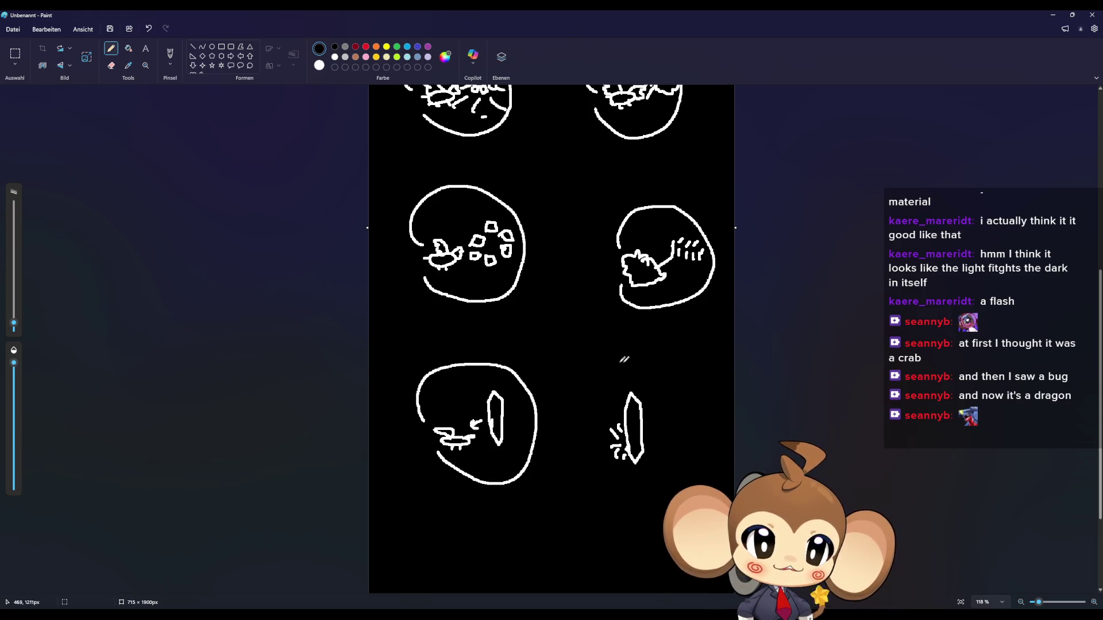
pyautogui.moveTo(591, 386); pyautogui.dragTo(591, 392)
pyautogui.click(599, 370)
# Step: Dot a broken circular ring around the crystal with the Pencil
pyautogui.click(616, 359)
pyautogui.click(636, 352)
pyautogui.click(657, 354)
pyautogui.click(678, 371)
pyautogui.click(692, 401)
pyautogui.click(701, 434)
pyautogui.click(698, 470)
pyautogui.click(660, 502)
pyautogui.moveTo(619, 497); pyautogui.dragTo(629, 499)
pyautogui.moveTo(598, 488); pyautogui.dragTo(606, 491)
pyautogui.click(582, 469)
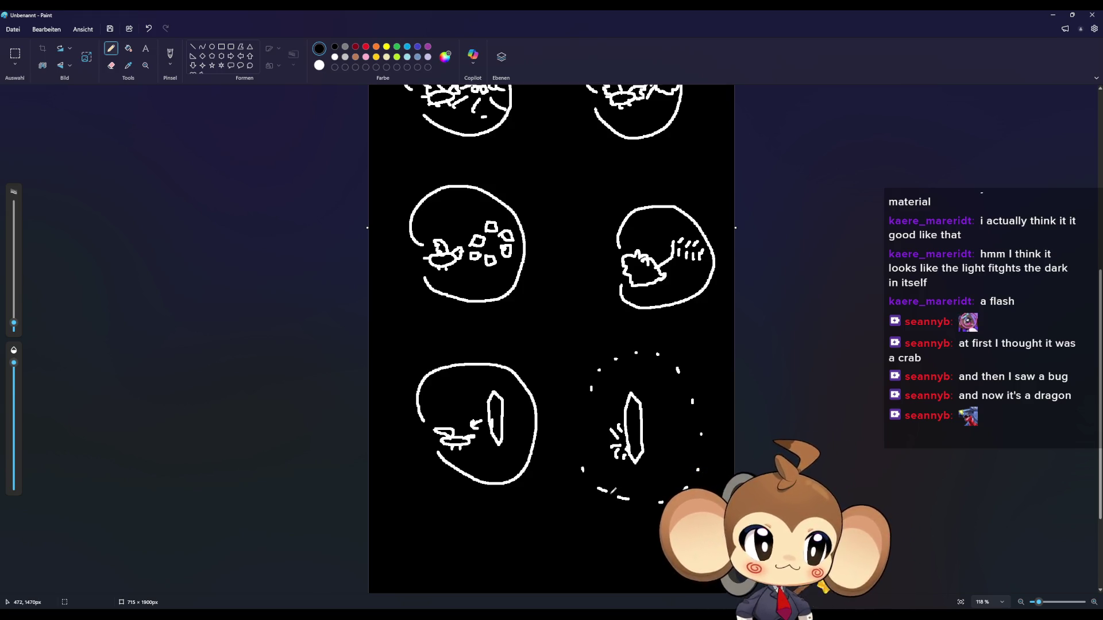
pyautogui.scroll(2, 689, 497)
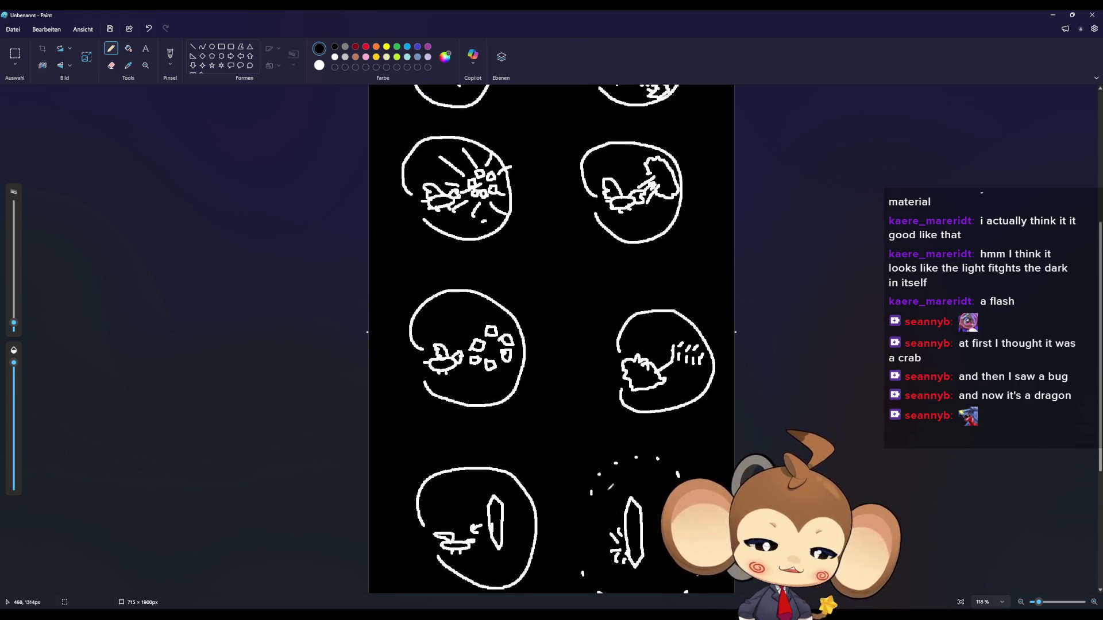
pyautogui.keyDown('ctrl'); pyautogui.scroll(-4, 611, 487); pyautogui.keyUp('ctrl')
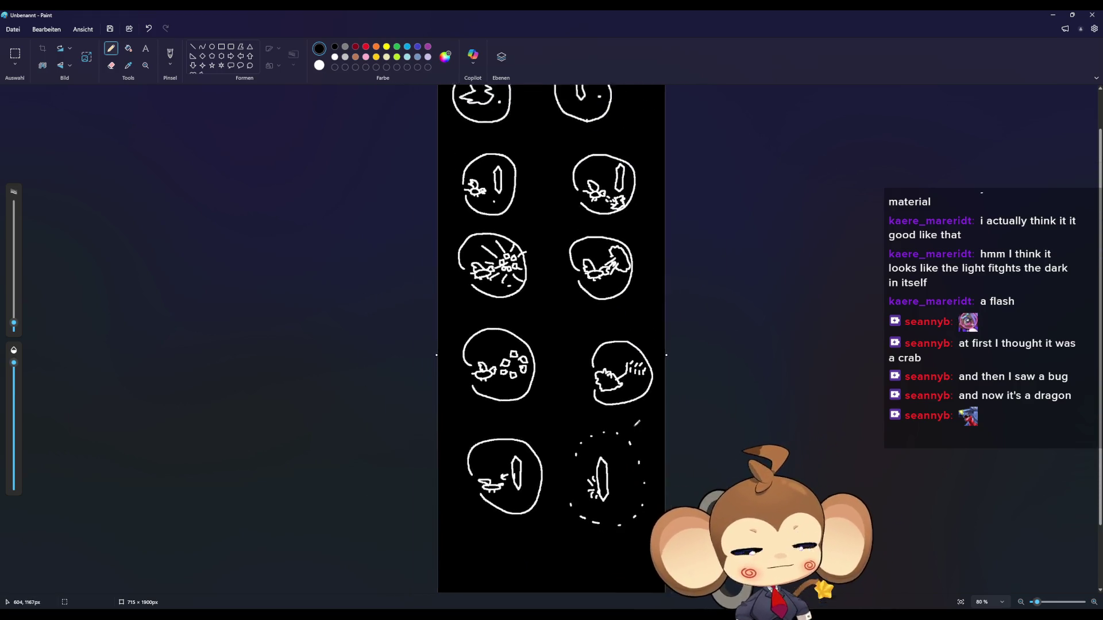
pyautogui.keyDown('ctrl'); pyautogui.scroll(-1, 637, 423); pyautogui.keyUp('ctrl')
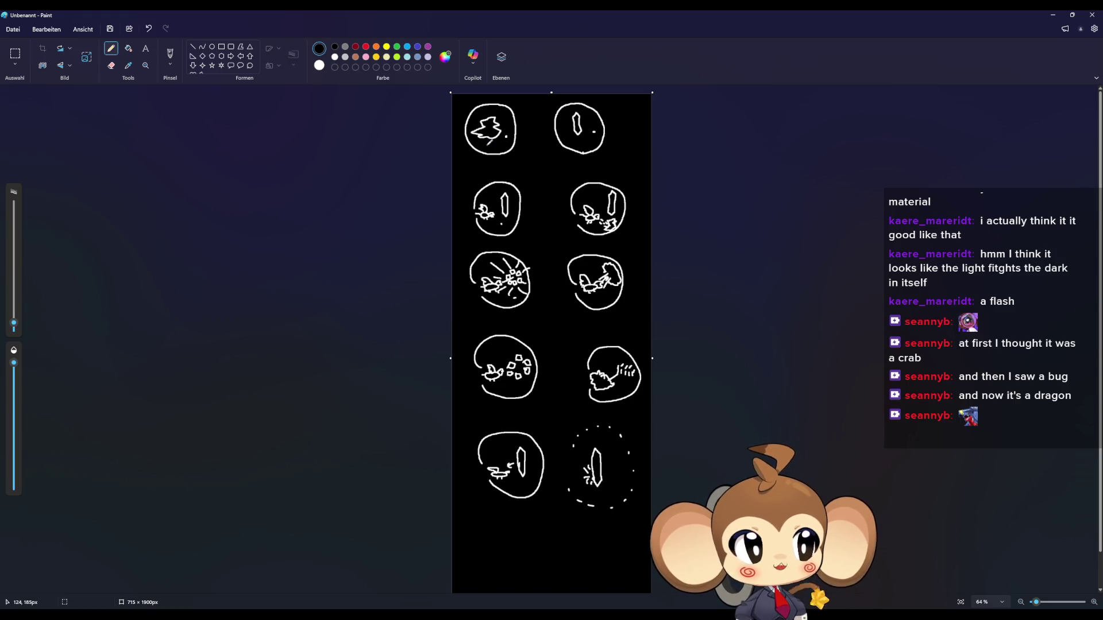
# Step: Touch up the first panel's sketch and add a small reworked mark in the second-row left panel
pyautogui.moveTo(494, 141)
pyautogui.mouseDown()
pyautogui.moveTo(487, 148)
pyautogui.moveTo(505, 153)
pyautogui.mouseUp()
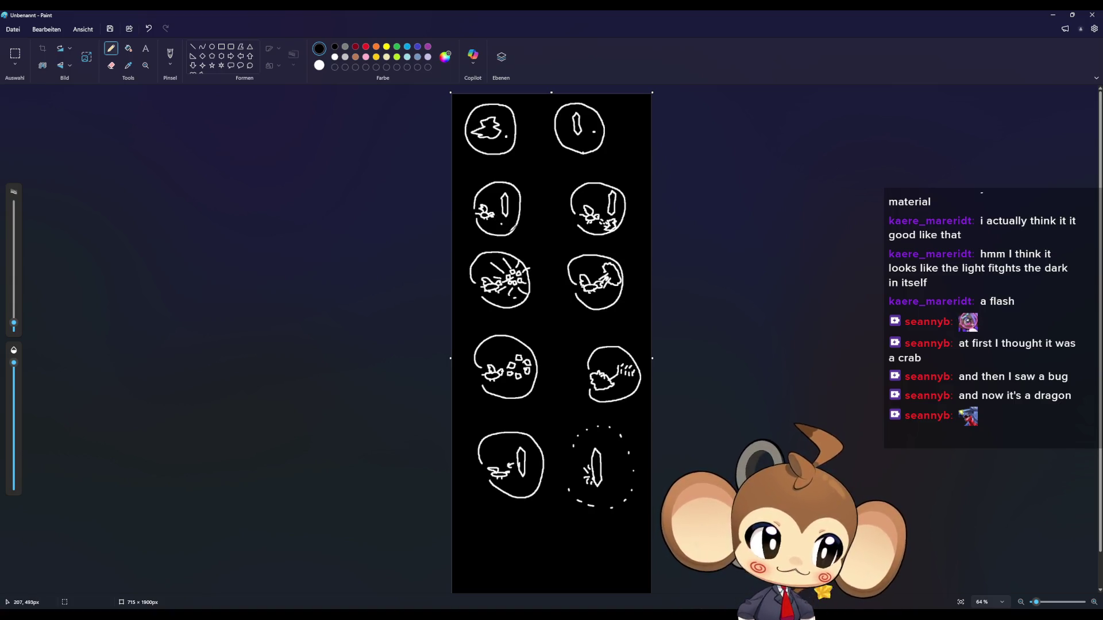
pyautogui.moveTo(515, 225); pyautogui.dragTo(501, 227)
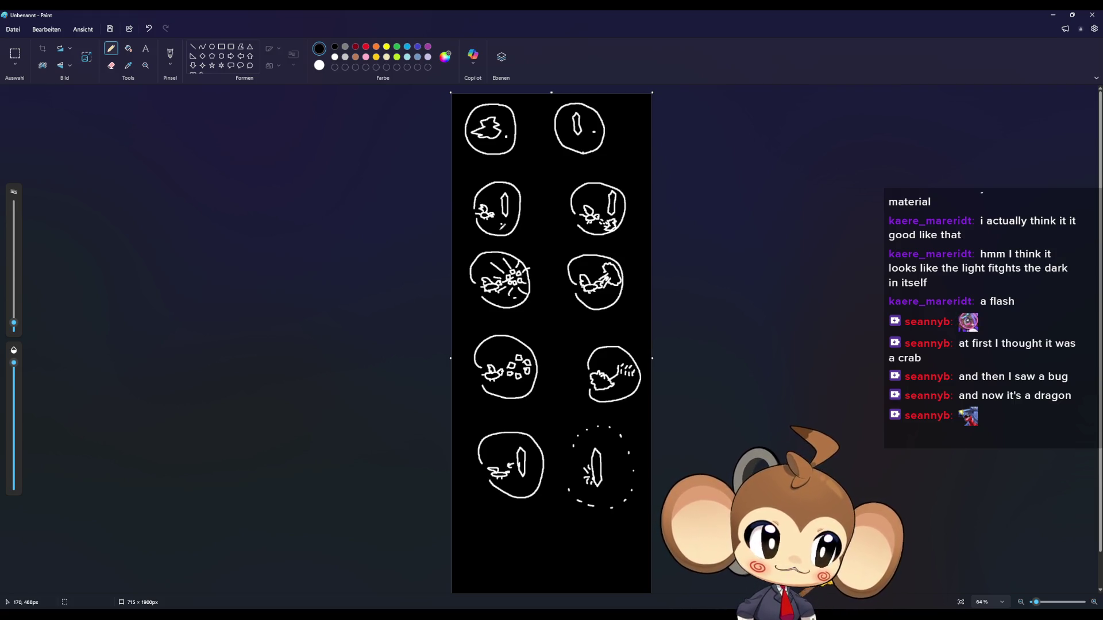
pyautogui.moveTo(499, 229); pyautogui.dragTo(490, 218)
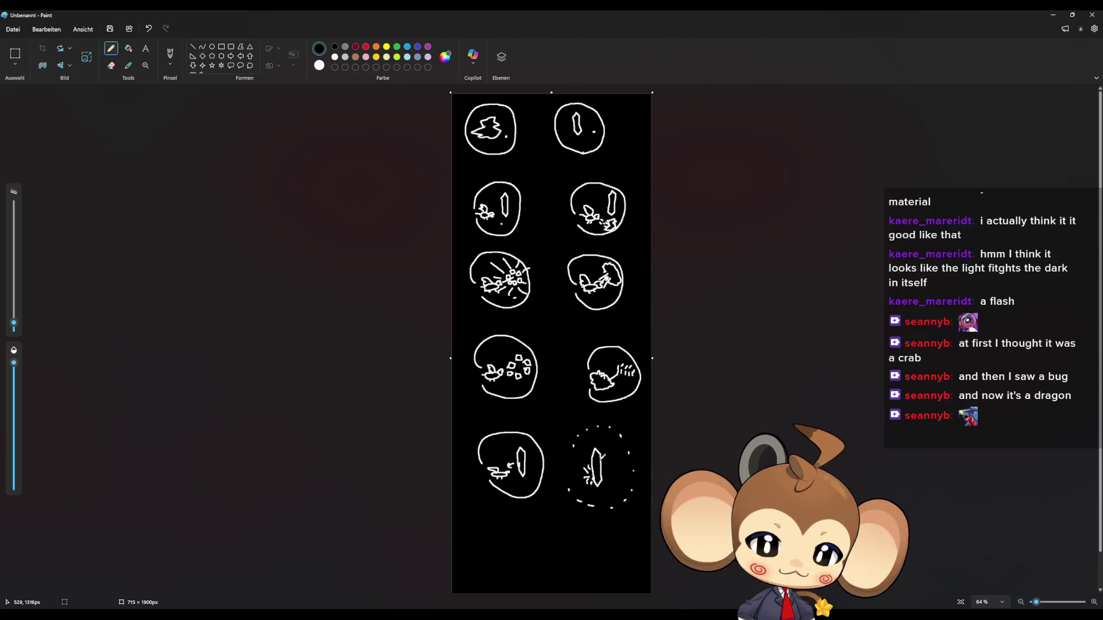
# Step: Widen the canvas from 715 to 1220 px, leaving a white strip on the right
pyautogui.moveTo(652, 358); pyautogui.dragTo(722, 358)
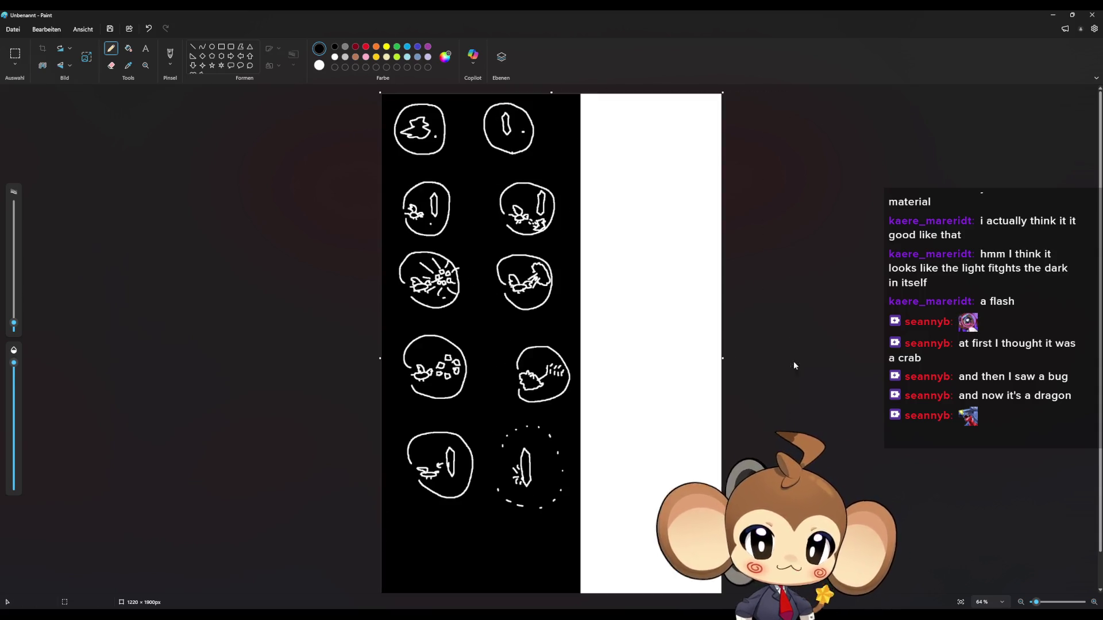
# Step: Fill the new right-hand area black and draw a white arrow pointing at the dotted-circle panel
pyautogui.click(128, 49)
pyautogui.click(689, 383)
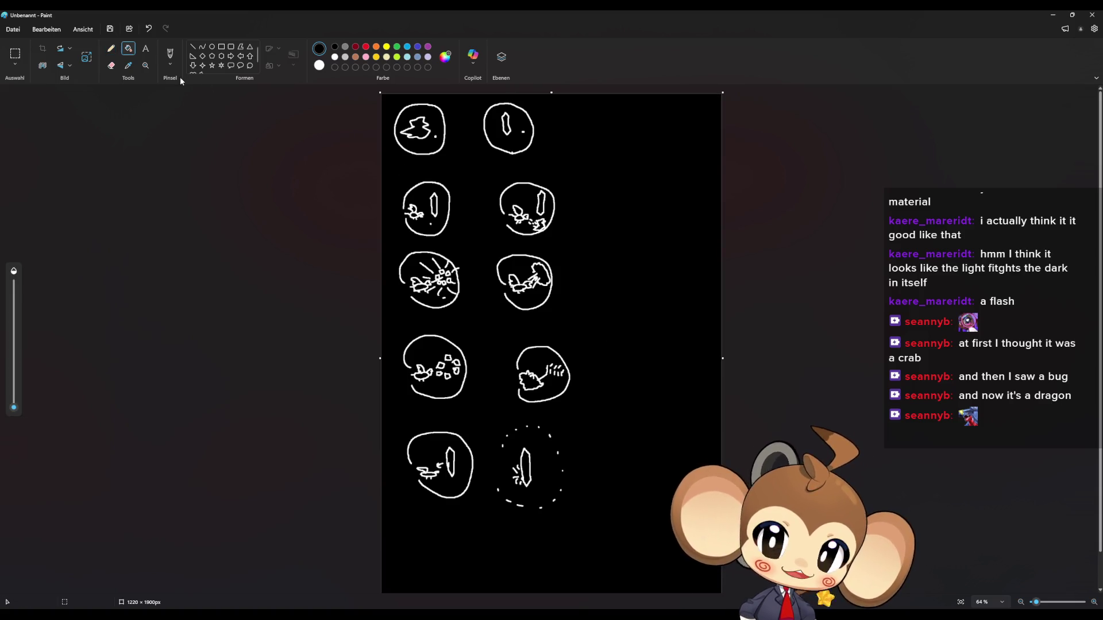
pyautogui.click(111, 48)
pyautogui.moveTo(604, 422); pyautogui.dragTo(582, 439)
pyautogui.moveTo(583, 428)
pyautogui.mouseDown()
pyautogui.moveTo(580, 440)
pyautogui.moveTo(595, 441)
pyautogui.mouseUp()
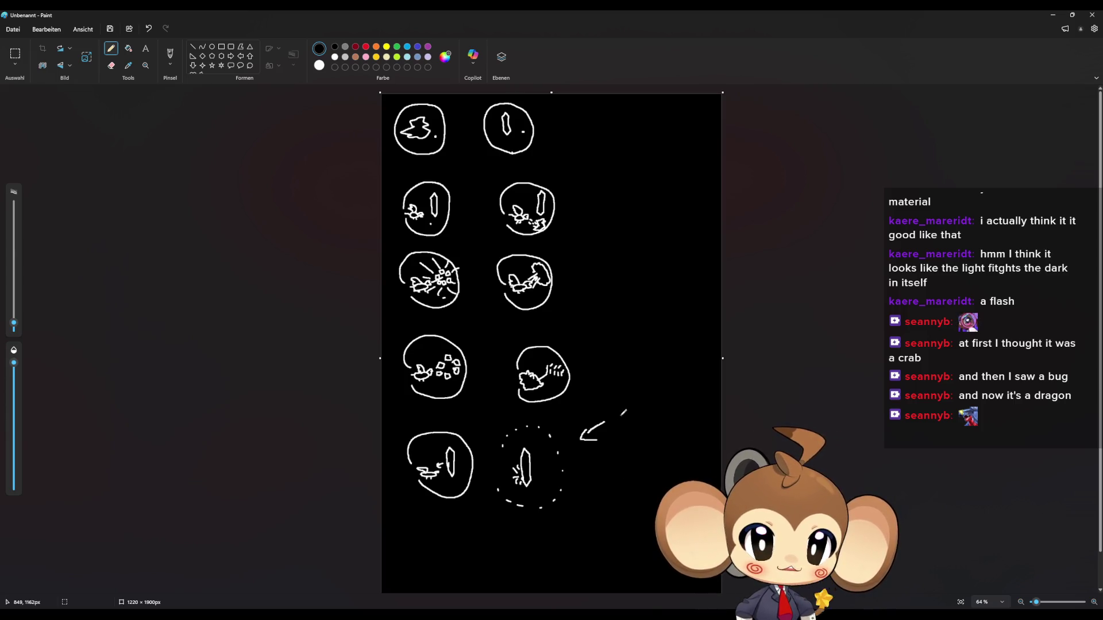
# Step: Handwrite 'Chrash' beside the arrow and undo the stray marks near the bottom-left panel
pyautogui.moveTo(618, 412)
pyautogui.mouseDown()
pyautogui.moveTo(616, 430)
pyautogui.moveTo(630, 438)
pyautogui.moveTo(672, 434)
pyautogui.mouseUp()
pyautogui.hotkey('ctrl', 'z')
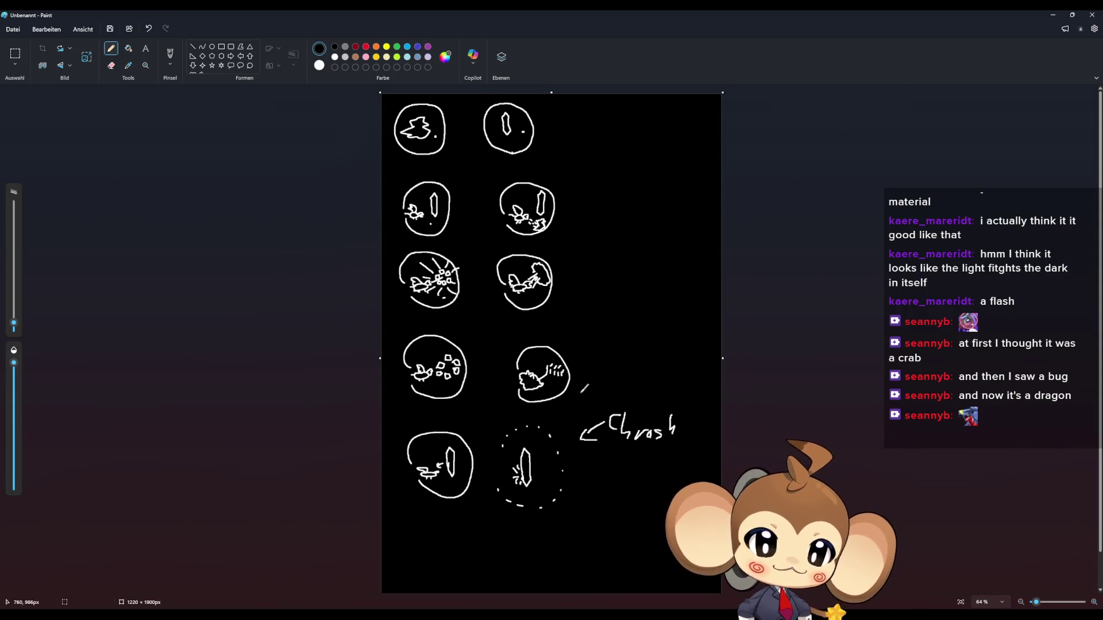
pyautogui.moveTo(478, 457); pyautogui.dragTo(474, 464)
pyautogui.moveTo(484, 469); pyautogui.dragTo(471, 467)
pyautogui.hotkey('ctrl', 'z')
pyautogui.hotkey('ctrl', 'z')
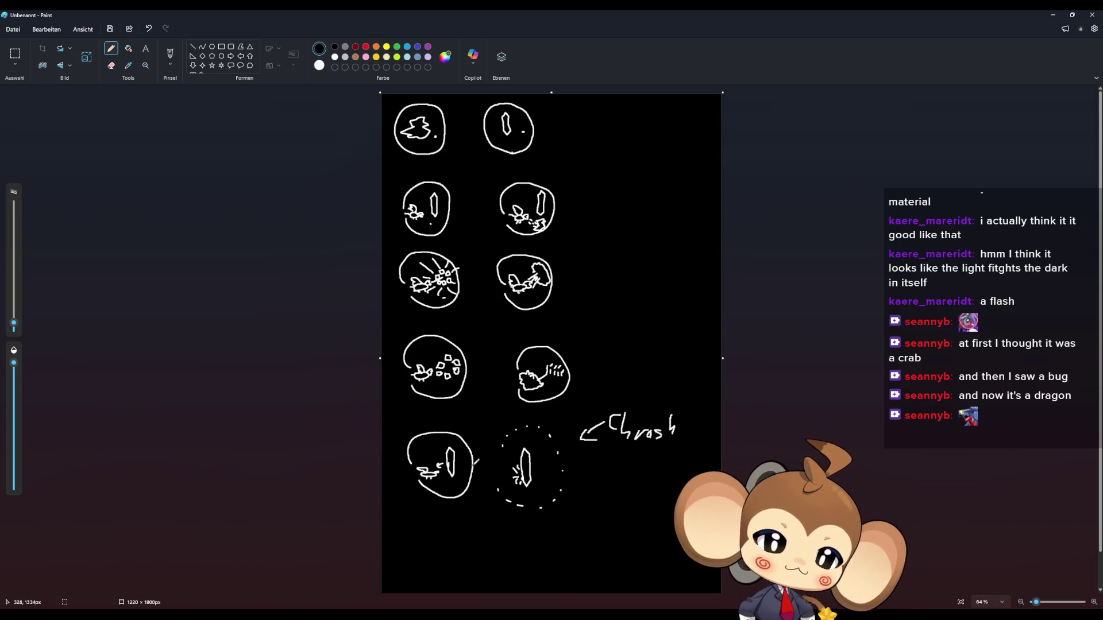
pyautogui.hotkey('ctrl', 'z')
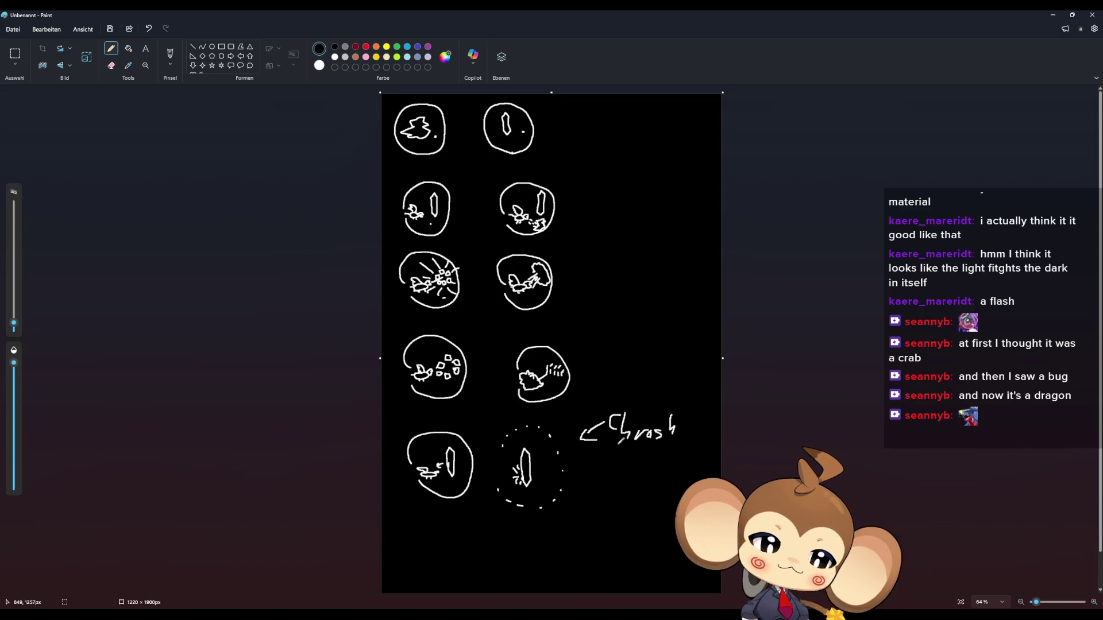
# Step: Extend the arrow before 'Chrash' and draw a small arrow pointing at the third-row right panel
pyautogui.moveTo(609, 441); pyautogui.dragTo(605, 445)
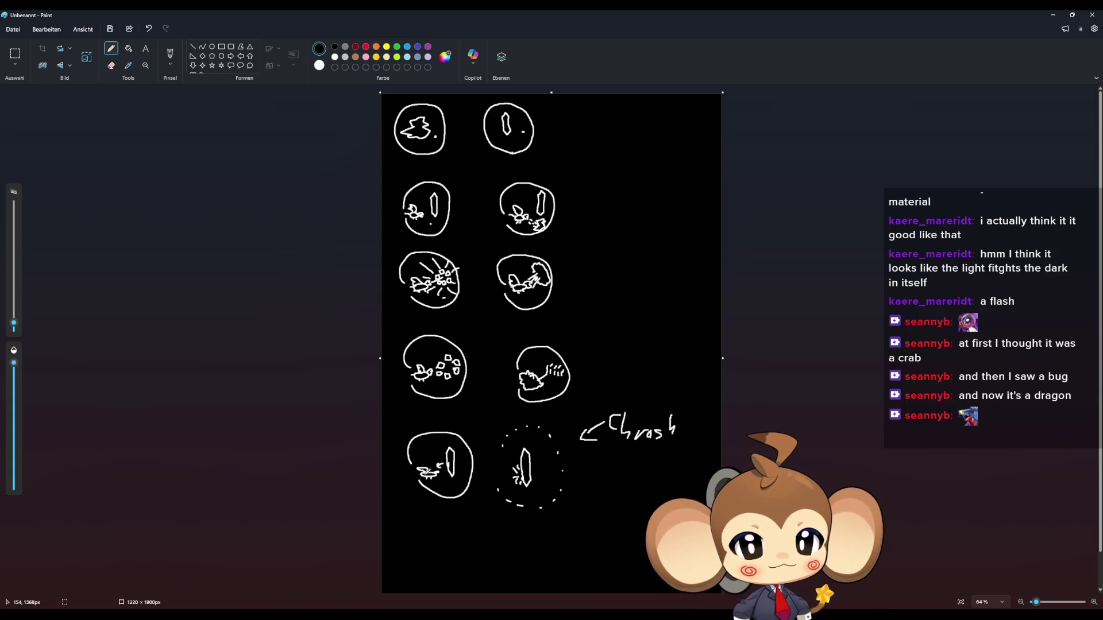
pyautogui.moveTo(591, 263); pyautogui.dragTo(581, 269)
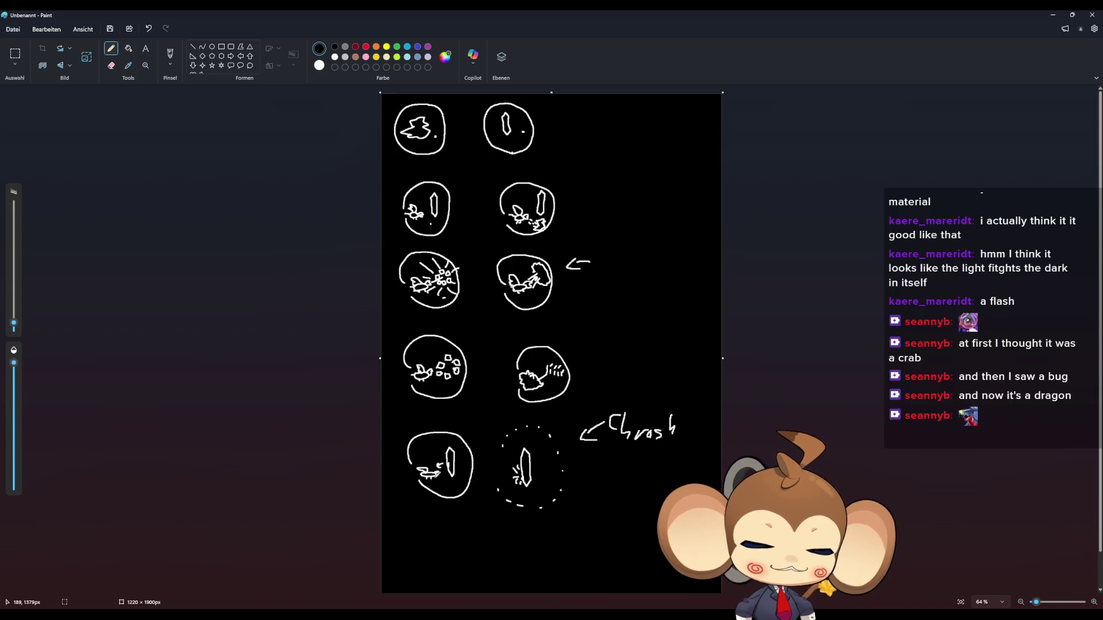
pyautogui.moveTo(415, 510)
pyautogui.mouseDown()
pyautogui.moveTo(429, 488)
pyautogui.moveTo(426, 514)
pyautogui.mouseUp()
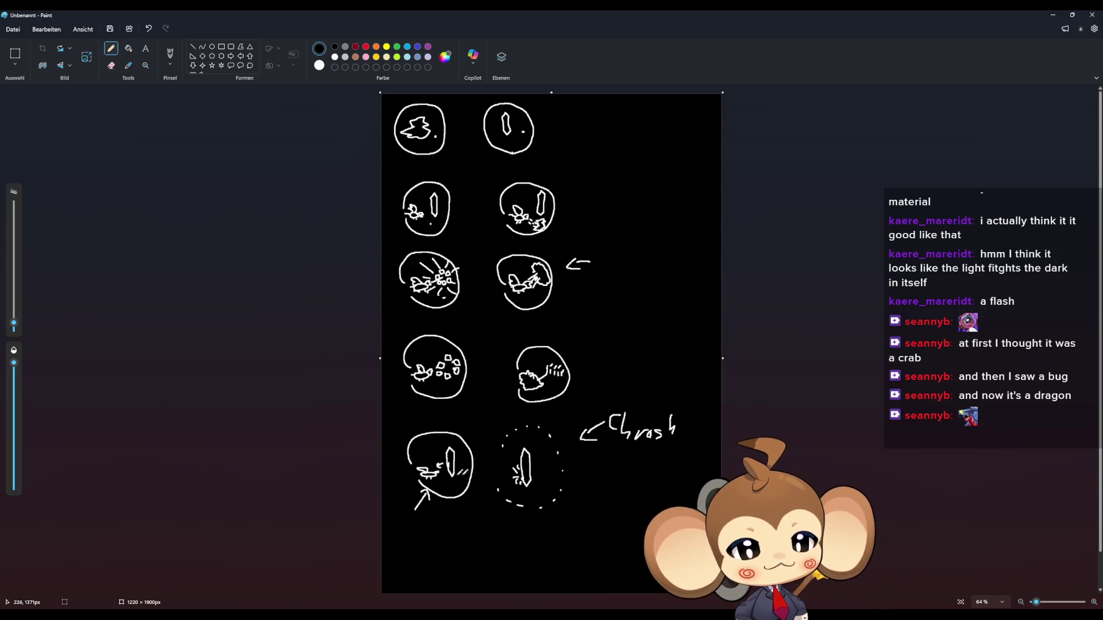
pyautogui.moveTo(523, 507); pyautogui.dragTo(528, 501)
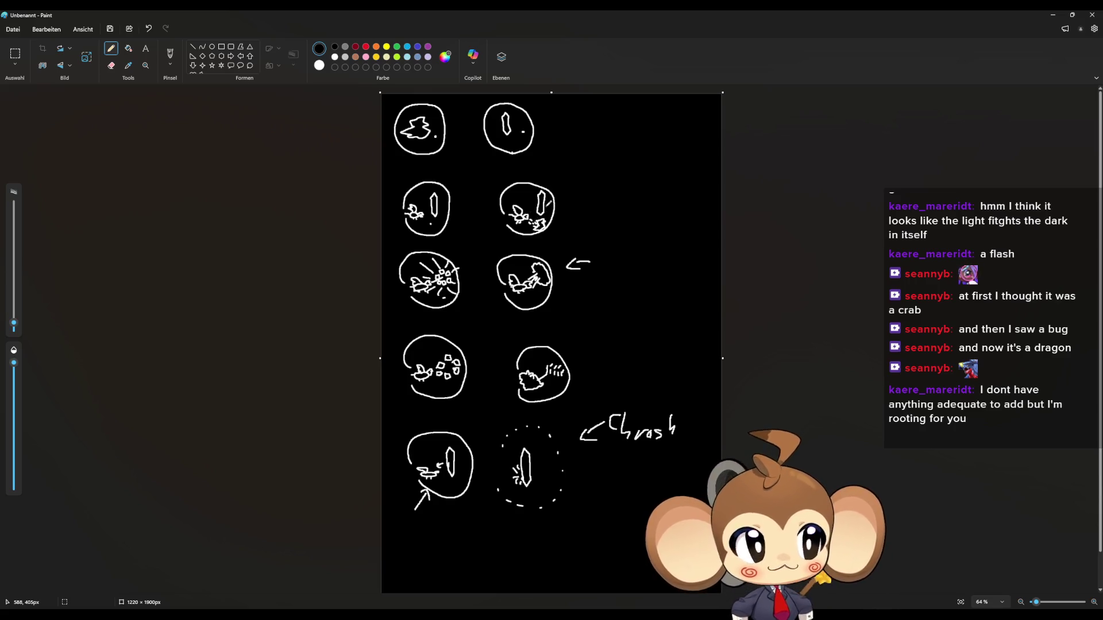
# Step: Draw white arrows pointing at the second-row and fourth-row right panels, undoing a stray stroke
pyautogui.moveTo(570, 173)
pyautogui.mouseDown()
pyautogui.moveTo(555, 187)
pyautogui.moveTo(561, 210)
pyautogui.mouseUp()
pyautogui.hotkey('ctrl', 'z')
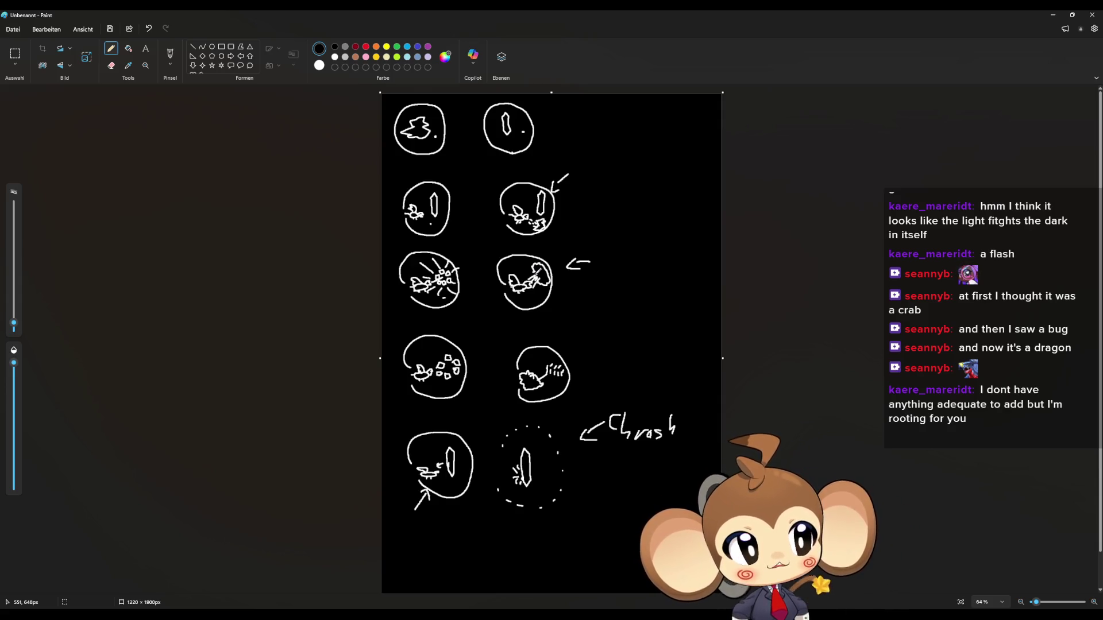
pyautogui.moveTo(584, 322)
pyautogui.mouseDown()
pyautogui.moveTo(571, 338)
pyautogui.moveTo(585, 332)
pyautogui.mouseUp()
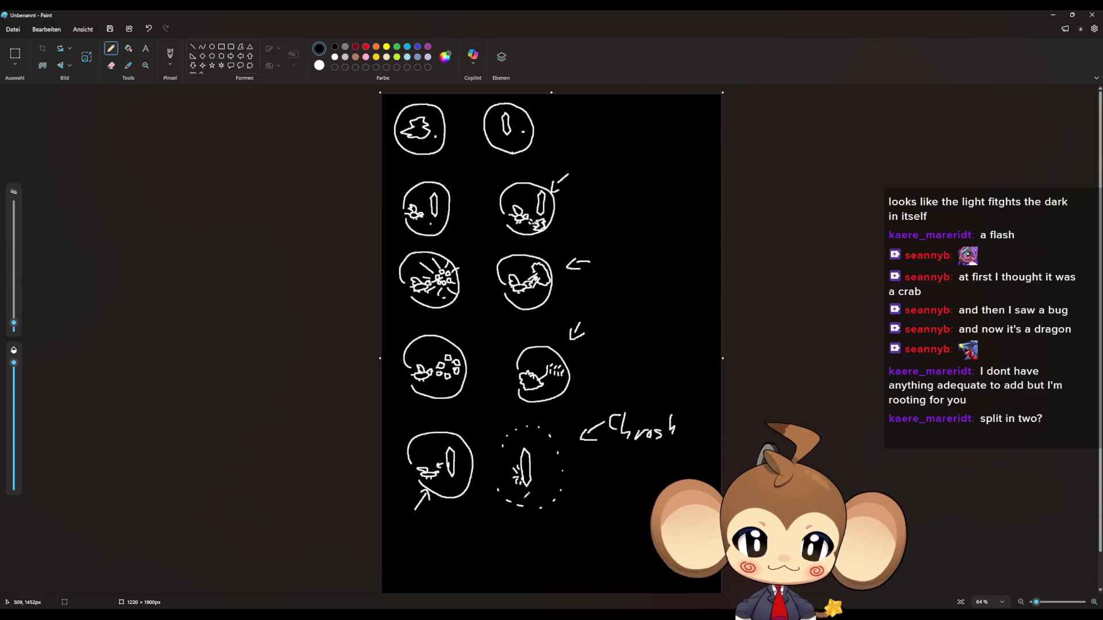
# Step: Set brown as the secondary colour and paint brown streaks across the crystal shard and its bottom
pyautogui.scroll(5, 524, 492)
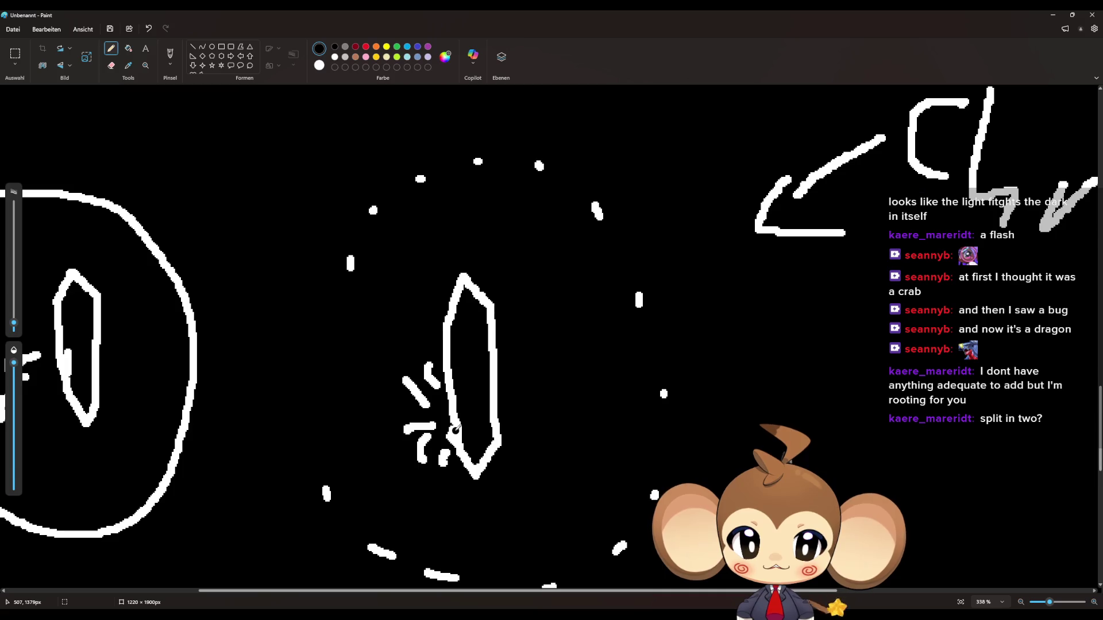
pyautogui.rightClick(355, 56)
pyautogui.moveTo(455, 423)
pyautogui.mouseDown()
pyautogui.moveTo(485, 402)
pyautogui.moveTo(480, 385)
pyautogui.moveTo(491, 378)
pyautogui.moveTo(493, 325)
pyautogui.moveTo(468, 316)
pyautogui.moveTo(478, 297)
pyautogui.moveTo(496, 311)
pyautogui.mouseUp()
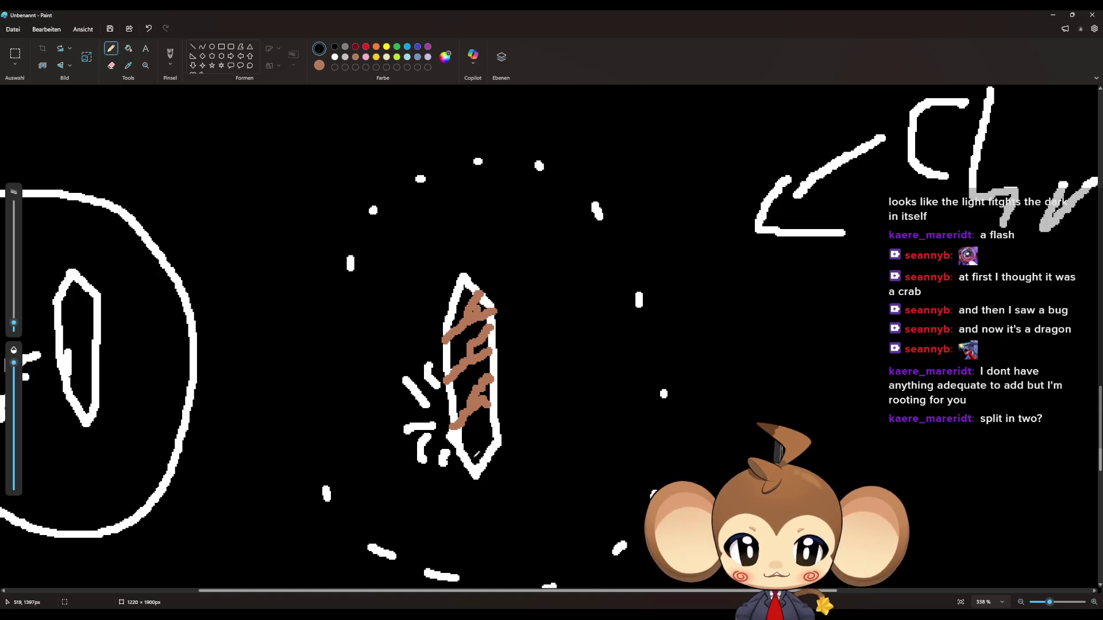
pyautogui.moveTo(460, 440)
pyautogui.mouseDown()
pyautogui.moveTo(499, 441)
pyautogui.moveTo(476, 440)
pyautogui.mouseUp()
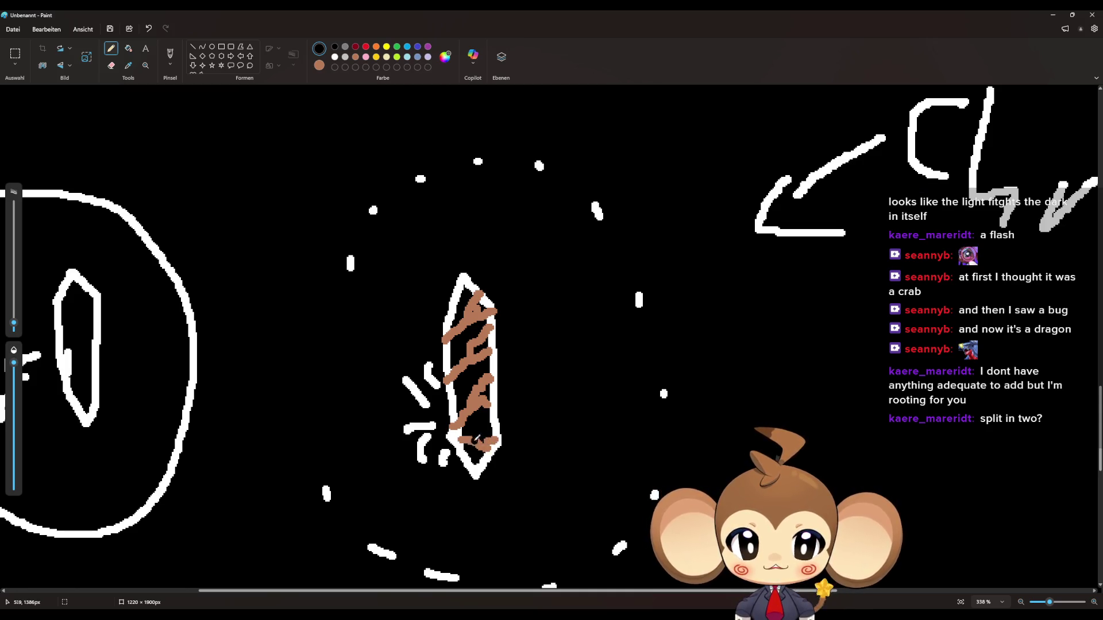
pyautogui.scroll(-5, 440, 445)
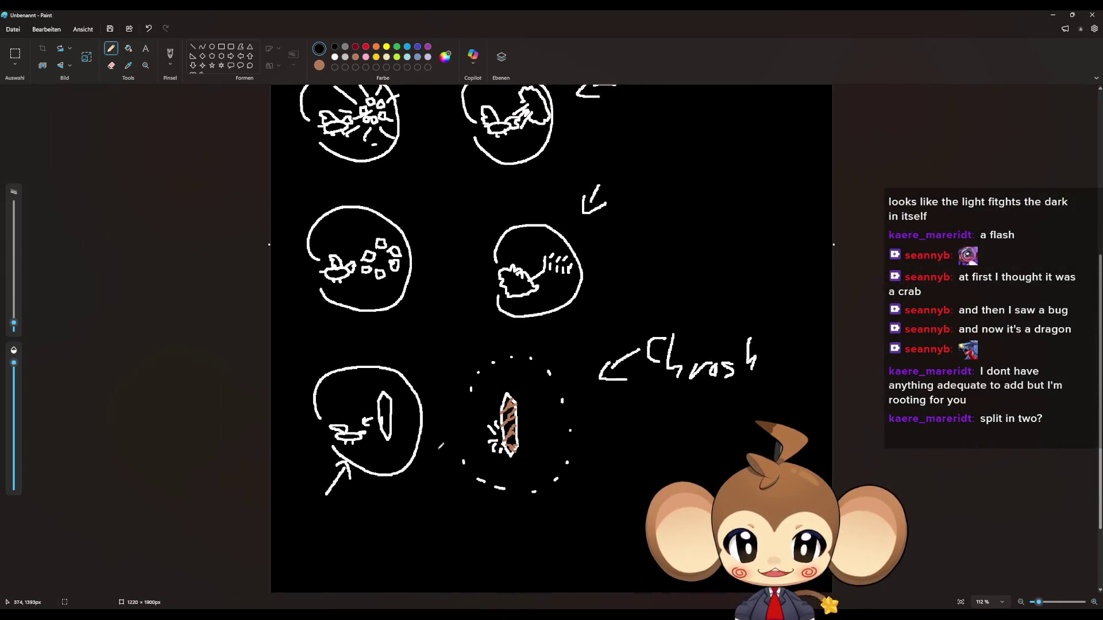
pyautogui.scroll(-1, 440, 446)
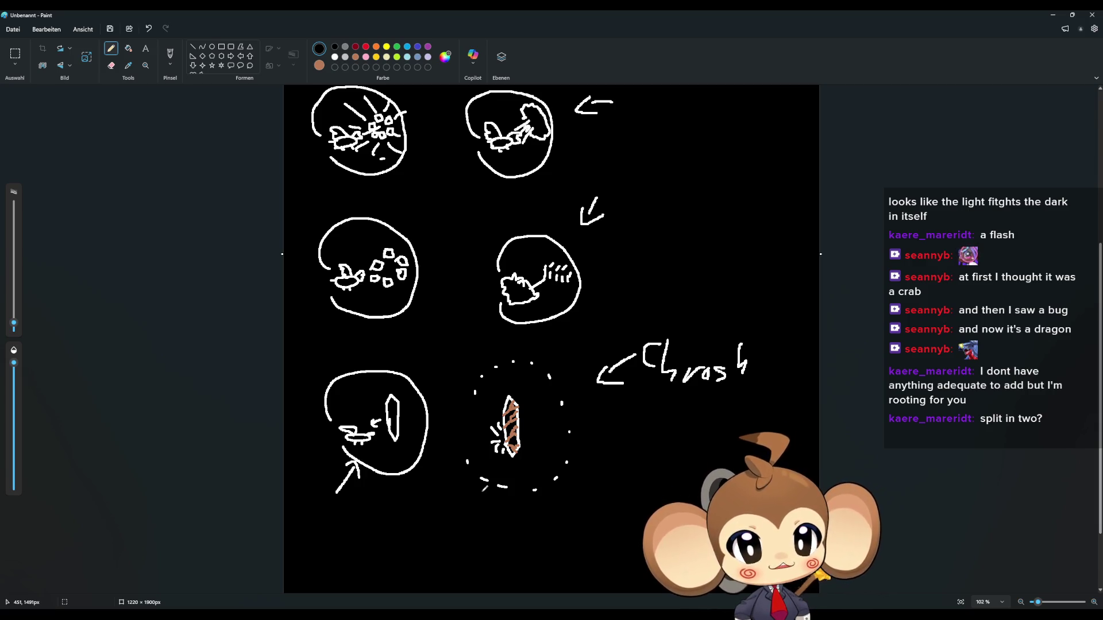
pyautogui.scroll(5, 474, 487)
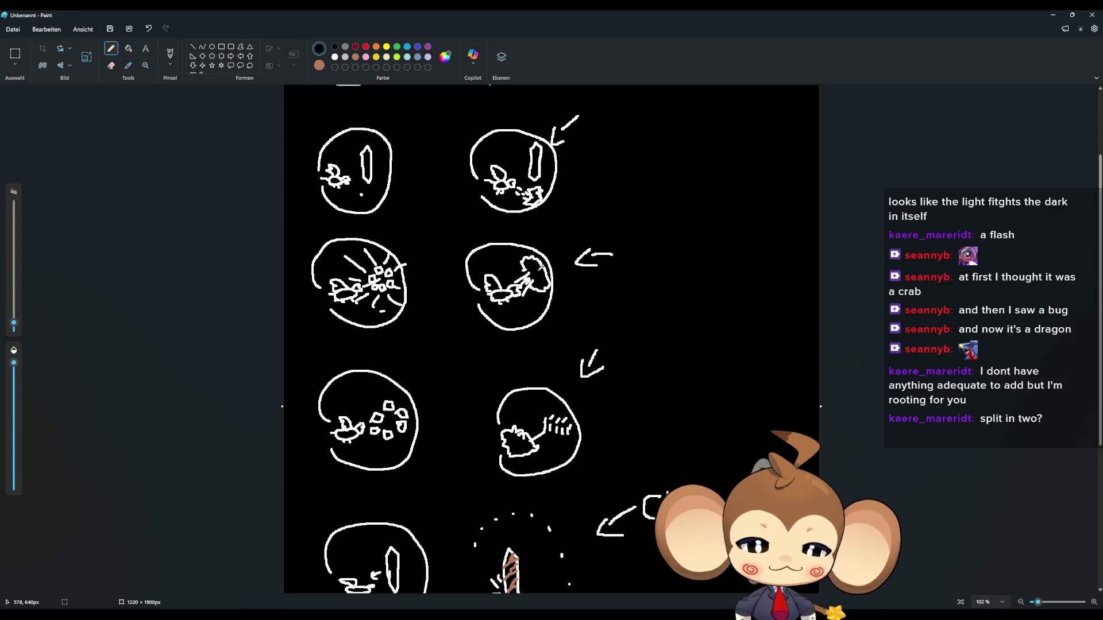
pyautogui.scroll(3, 547, 305)
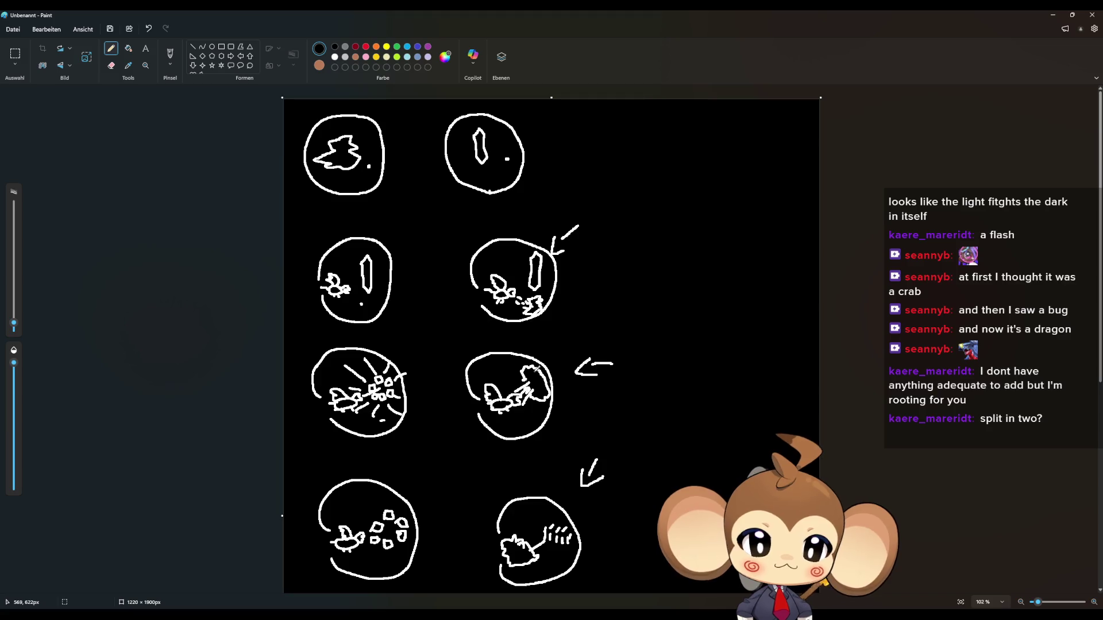
# Step: Undo the brown stroke and set black as primary and white as secondary colour
pyautogui.moveTo(712, 192); pyautogui.dragTo(706, 166)
pyautogui.hotkey('ctrl', 'z')
pyautogui.click(334, 57)
pyautogui.click(335, 46)
pyautogui.rightClick(334, 56)
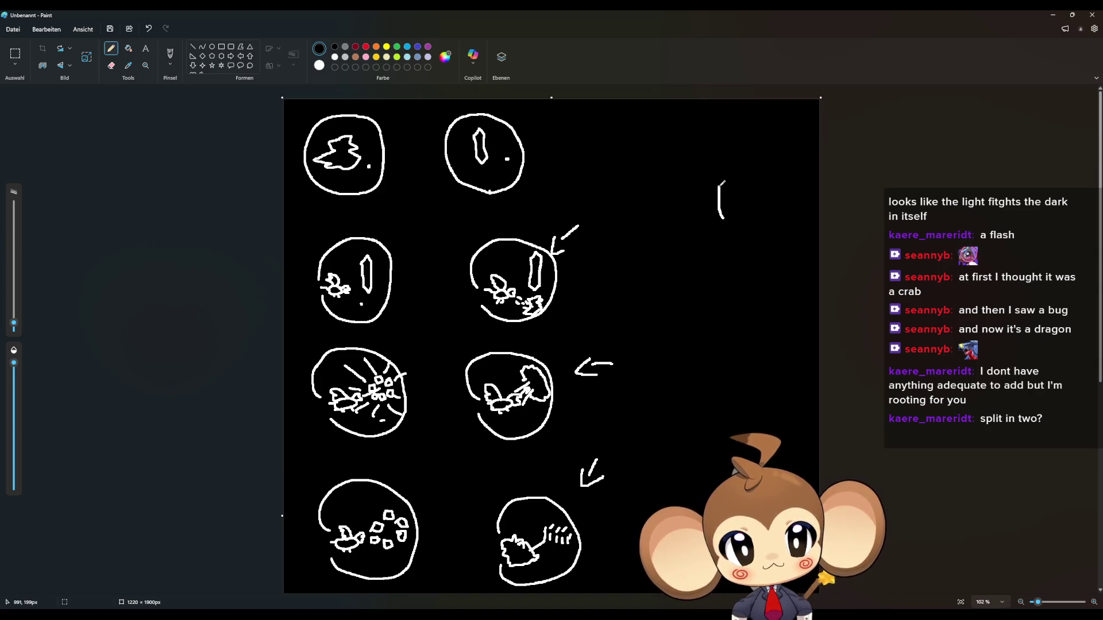
# Step: Draw a tall crystal with an oval inside, a small circle with a square shard, and widen the canvas
pyautogui.moveTo(718, 224)
pyautogui.mouseDown()
pyautogui.moveTo(715, 163)
pyautogui.moveTo(735, 149)
pyautogui.moveTo(750, 159)
pyautogui.moveTo(750, 225)
pyautogui.moveTo(738, 244)
pyautogui.moveTo(717, 224)
pyautogui.mouseUp()
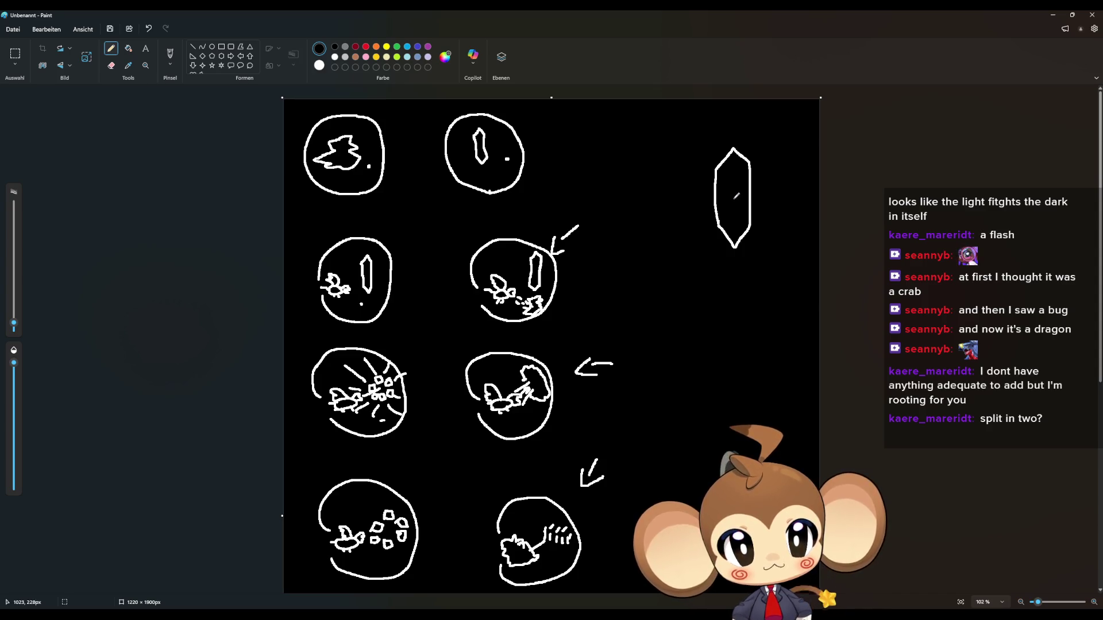
pyautogui.moveTo(734, 189)
pyautogui.mouseDown()
pyautogui.moveTo(727, 203)
pyautogui.moveTo(738, 207)
pyautogui.moveTo(734, 188)
pyautogui.mouseUp()
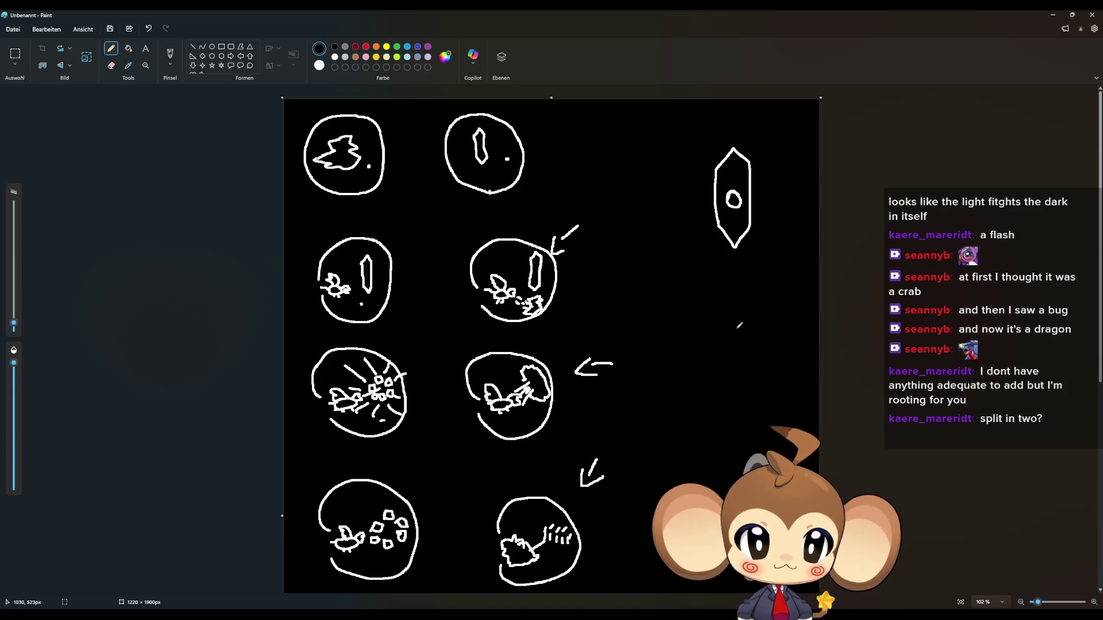
pyautogui.moveTo(726, 334)
pyautogui.mouseDown()
pyautogui.moveTo(741, 312)
pyautogui.moveTo(750, 330)
pyautogui.moveTo(729, 336)
pyautogui.moveTo(715, 280)
pyautogui.moveTo(697, 295)
pyautogui.moveTo(705, 310)
pyautogui.moveTo(754, 287)
pyautogui.moveTo(768, 294)
pyautogui.moveTo(753, 308)
pyautogui.moveTo(741, 295)
pyautogui.mouseUp()
pyautogui.moveTo(764, 339)
pyautogui.mouseDown()
pyautogui.moveTo(780, 316)
pyautogui.moveTo(782, 339)
pyautogui.moveTo(702, 319)
pyautogui.moveTo(683, 338)
pyautogui.moveTo(725, 362)
pyautogui.moveTo(705, 371)
pyautogui.moveTo(710, 348)
pyautogui.moveTo(736, 366)
pyautogui.mouseUp()
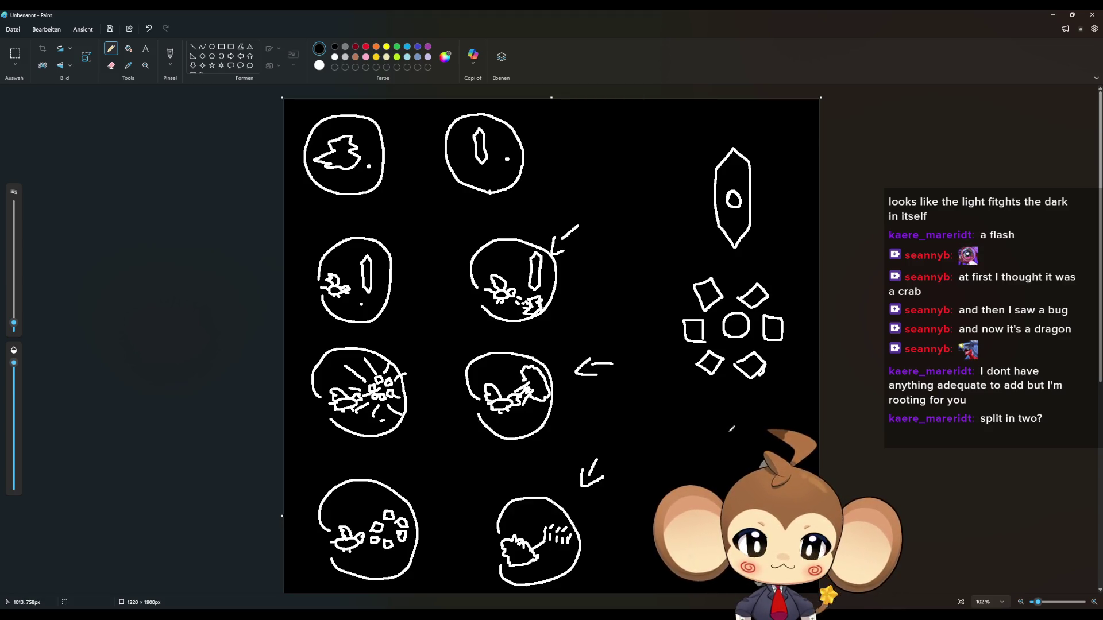
pyautogui.moveTo(820, 515)
pyautogui.mouseDown()
pyautogui.moveTo(1009, 505)
pyautogui.moveTo(1082, 515)
pyautogui.mouseUp()
# Step: Fill the newly added right-hand area with black
pyautogui.click(128, 48)
pyautogui.click(746, 172)
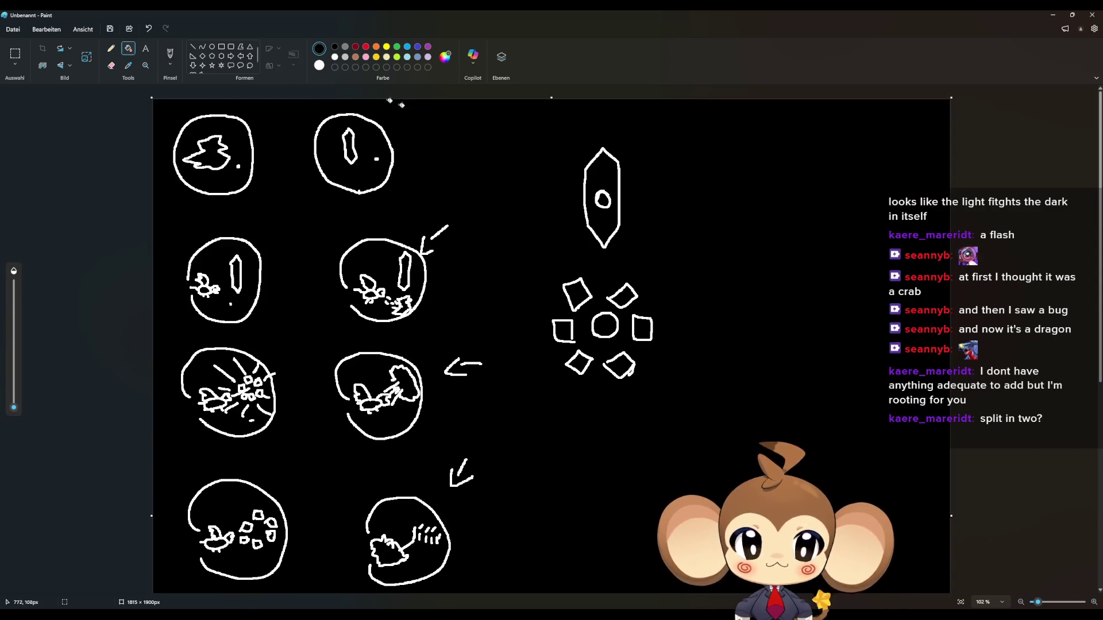
pyautogui.click(111, 49)
# Step: Draw a closed shape and a shard near the top right in the new black area
pyautogui.moveTo(841, 352)
pyautogui.mouseDown()
pyautogui.moveTo(835, 333)
pyautogui.moveTo(868, 355)
pyautogui.moveTo(836, 354)
pyautogui.moveTo(802, 297)
pyautogui.moveTo(816, 317)
pyautogui.moveTo(795, 340)
pyautogui.moveTo(820, 337)
pyautogui.moveTo(817, 357)
pyautogui.moveTo(795, 338)
pyautogui.moveTo(817, 369)
pyautogui.moveTo(804, 393)
pyautogui.moveTo(794, 372)
pyautogui.mouseUp()
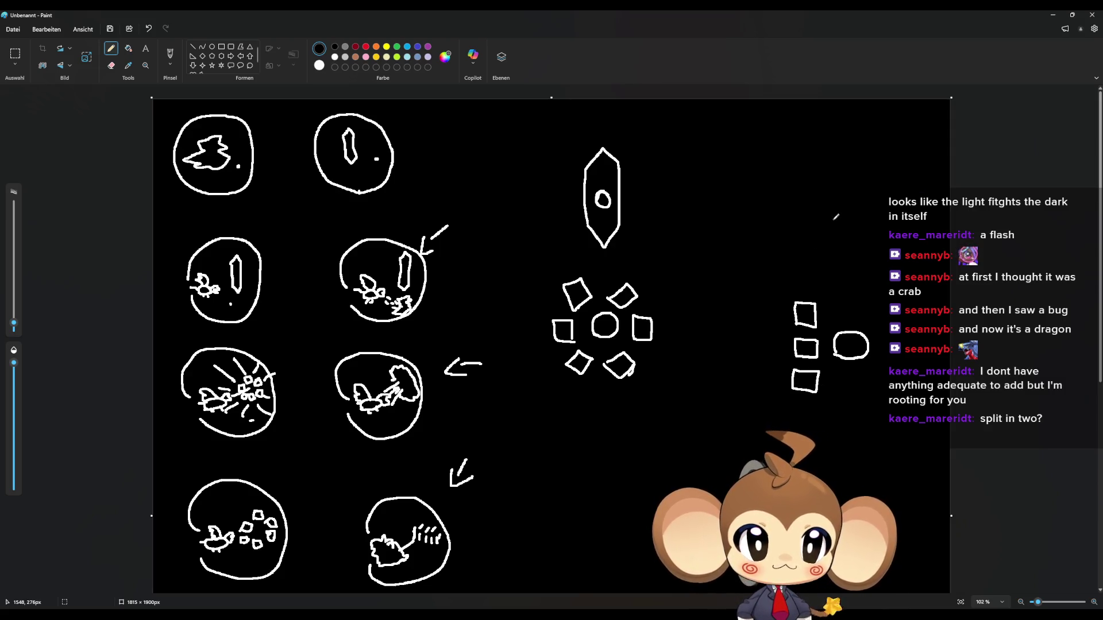
pyautogui.moveTo(812, 196)
pyautogui.mouseDown()
pyautogui.moveTo(819, 184)
pyautogui.moveTo(798, 179)
pyautogui.moveTo(792, 205)
pyautogui.moveTo(834, 183)
pyautogui.moveTo(850, 193)
pyautogui.moveTo(841, 210)
pyautogui.moveTo(827, 202)
pyautogui.moveTo(831, 235)
pyautogui.moveTo(850, 219)
pyautogui.moveTo(790, 232)
pyautogui.moveTo(782, 217)
pyautogui.moveTo(796, 217)
pyautogui.moveTo(810, 246)
pyautogui.moveTo(796, 254)
pyautogui.moveTo(800, 240)
pyautogui.mouseUp()
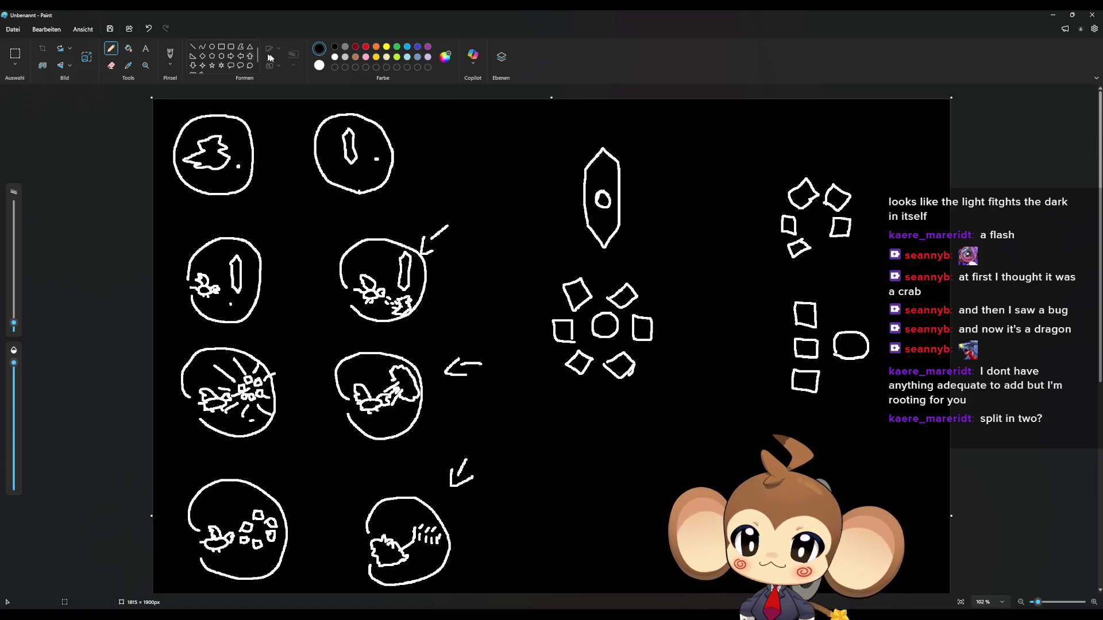
pyautogui.click(15, 54)
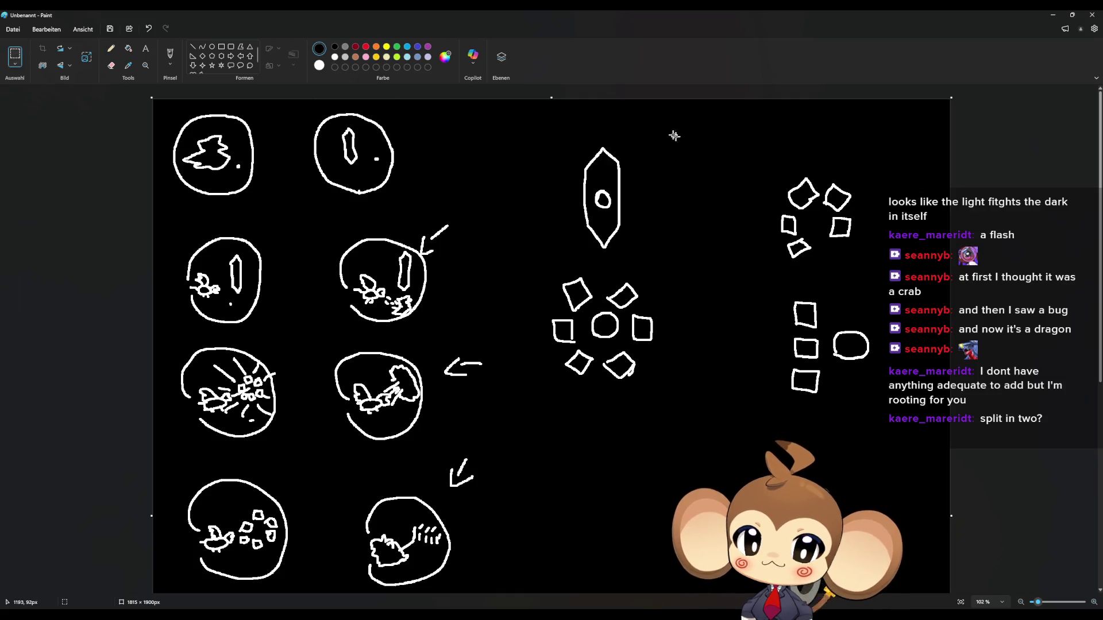
# Step: Delete the scattered top-right shards and fill the cleared patch black
pyautogui.moveTo(674, 133); pyautogui.dragTo(885, 265)
pyautogui.press('Delete')
pyautogui.click(129, 48)
pyautogui.click(825, 174)
# Step: Pencil a tight cluster of overlapping white squares and diamonds in that spot
pyautogui.click(113, 51)
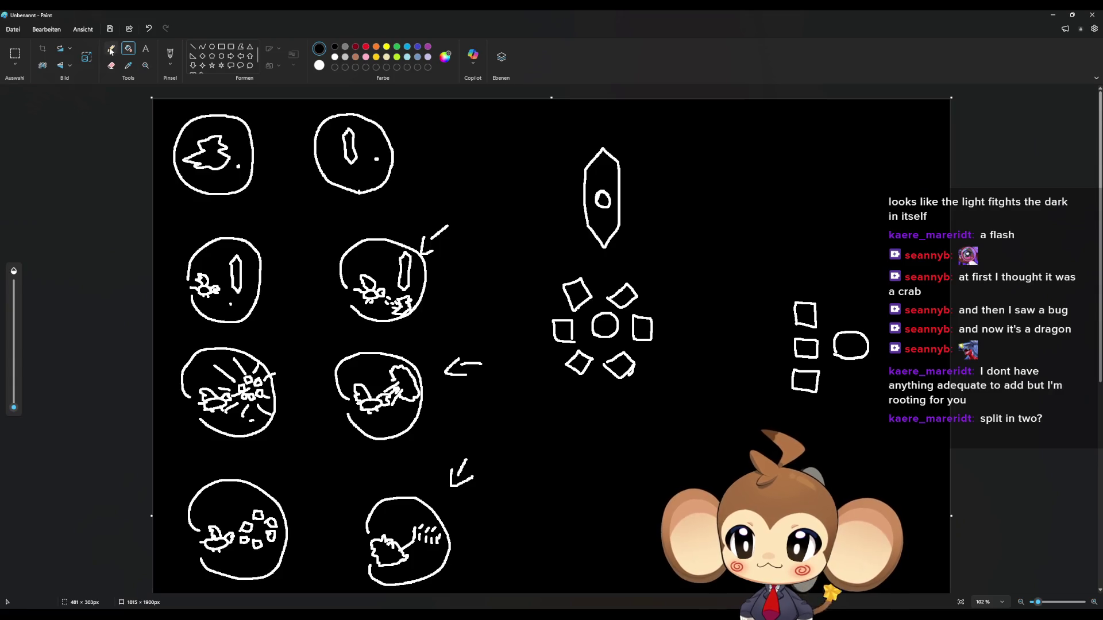
pyautogui.moveTo(805, 203)
pyautogui.mouseDown()
pyautogui.moveTo(831, 205)
pyautogui.moveTo(833, 179)
pyautogui.moveTo(805, 179)
pyautogui.moveTo(806, 203)
pyautogui.mouseUp()
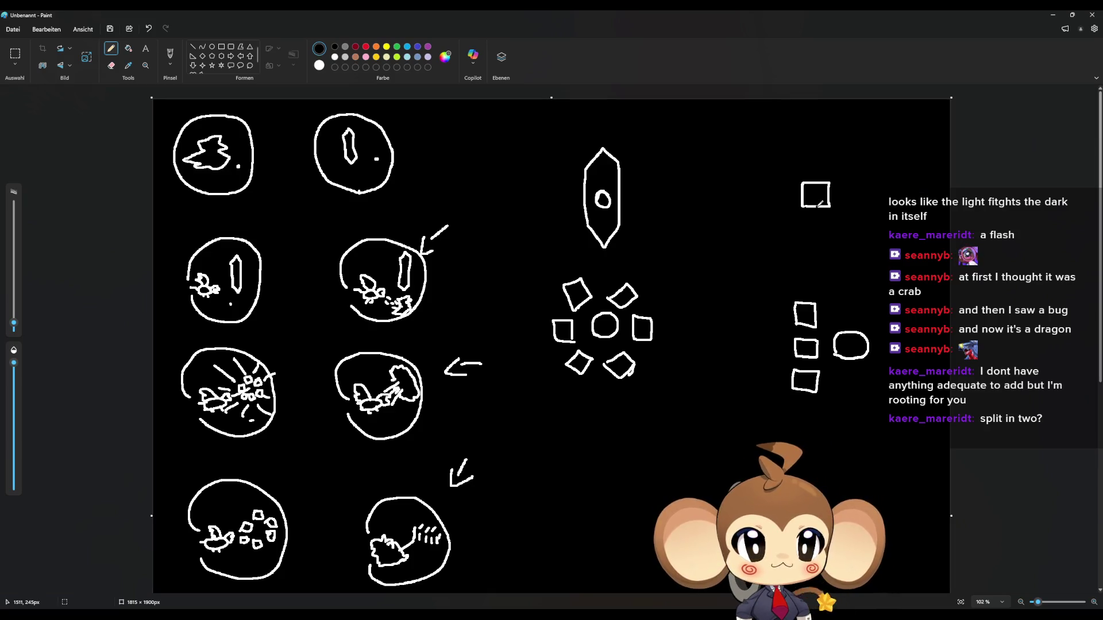
pyautogui.moveTo(821, 211)
pyautogui.mouseDown()
pyautogui.moveTo(844, 210)
pyautogui.moveTo(834, 191)
pyautogui.moveTo(819, 193)
pyautogui.mouseUp()
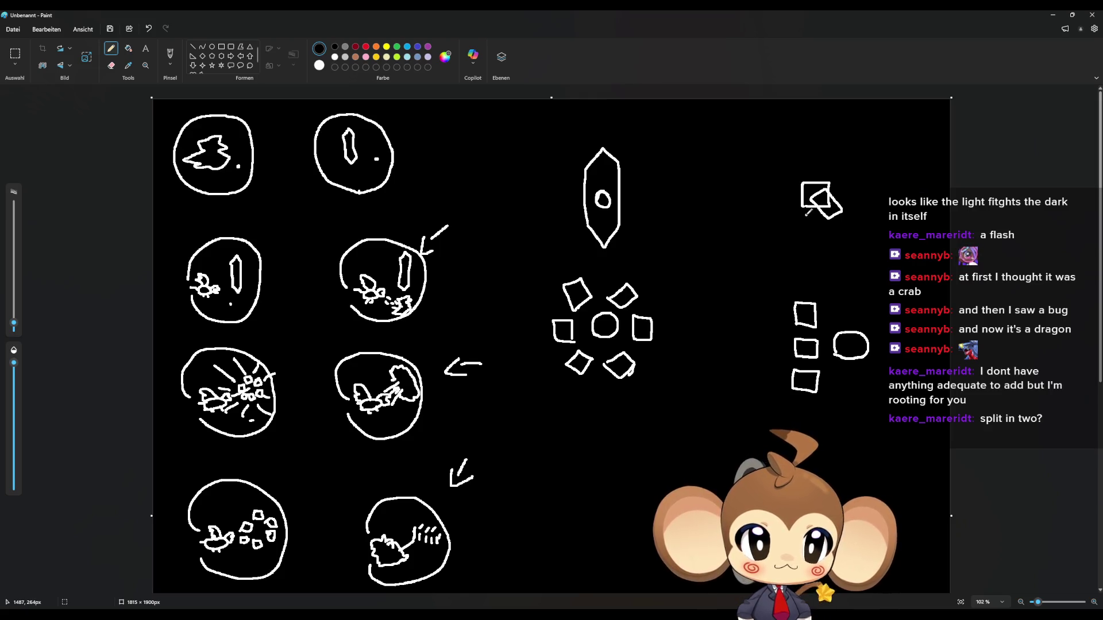
pyautogui.moveTo(818, 183)
pyautogui.mouseDown()
pyautogui.moveTo(792, 202)
pyautogui.moveTo(808, 218)
pyautogui.mouseUp()
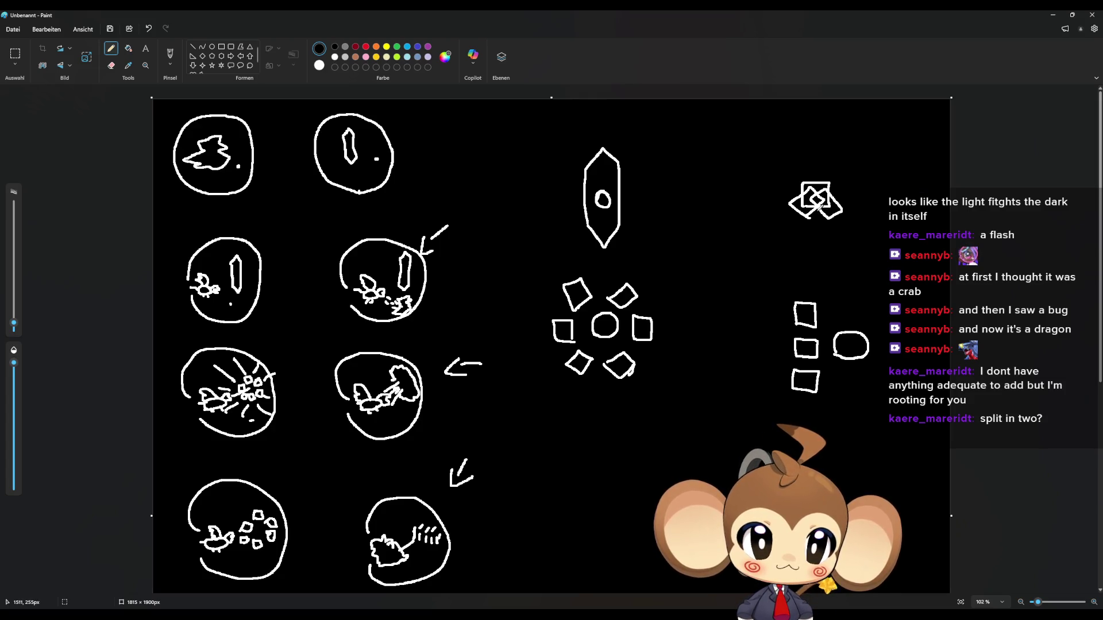
pyautogui.moveTo(829, 202)
pyautogui.mouseDown()
pyautogui.moveTo(840, 209)
pyautogui.moveTo(831, 229)
pyautogui.moveTo(804, 221)
pyautogui.mouseUp()
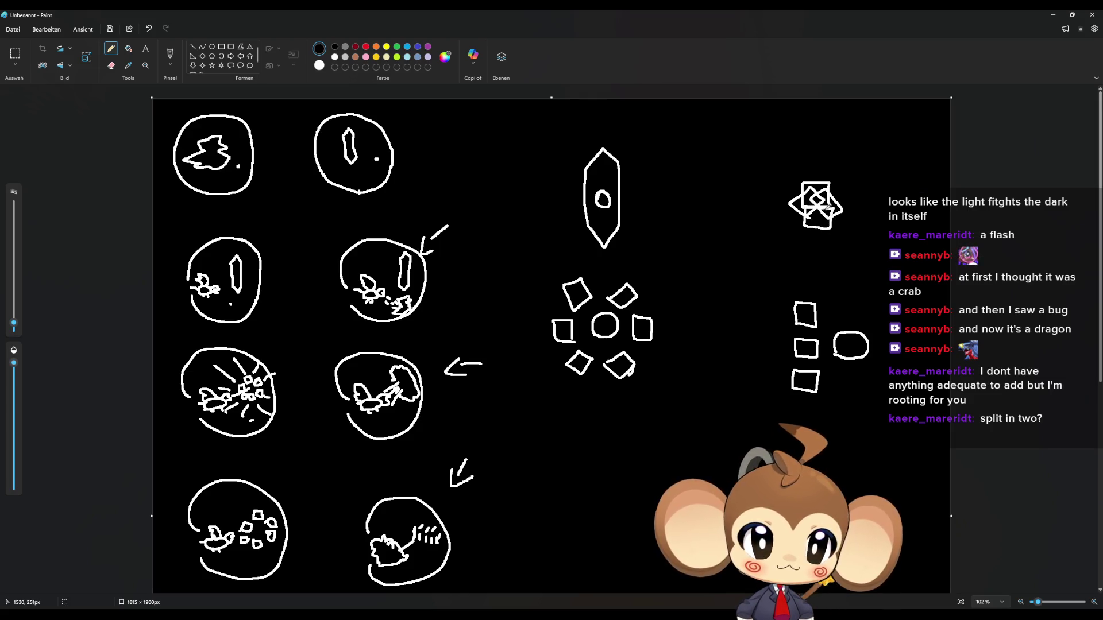
pyautogui.moveTo(824, 202)
pyautogui.mouseDown()
pyautogui.moveTo(840, 218)
pyautogui.moveTo(792, 222)
pyautogui.moveTo(814, 199)
pyautogui.mouseUp()
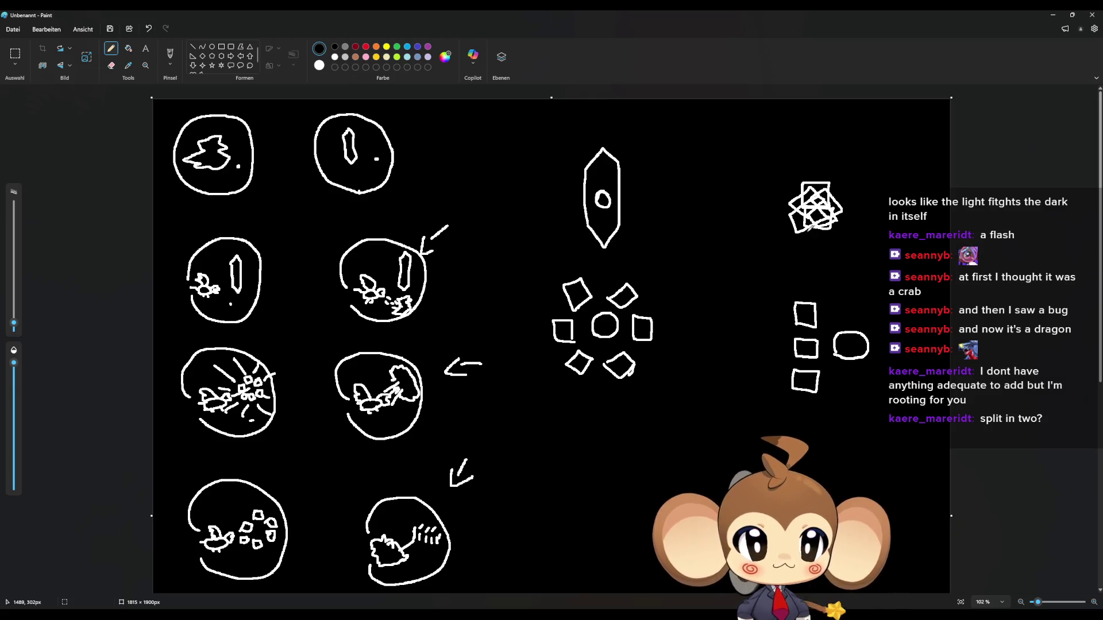
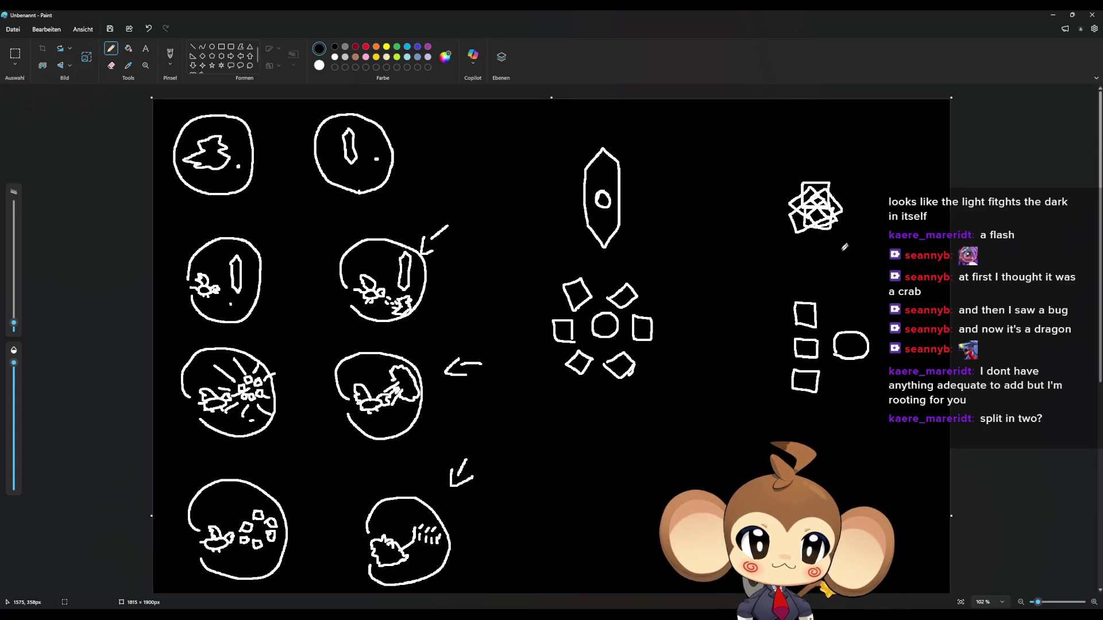
# Step: Sketch a small cube with a curl and a spiky fan shape with marks near the canvas top
pyautogui.moveTo(701, 154)
pyautogui.mouseDown()
pyautogui.moveTo(713, 134)
pyautogui.moveTo(725, 155)
pyautogui.moveTo(701, 155)
pyautogui.moveTo(739, 127)
pyautogui.moveTo(711, 131)
pyautogui.moveTo(728, 122)
pyautogui.moveTo(739, 150)
pyautogui.moveTo(740, 126)
pyautogui.mouseUp()
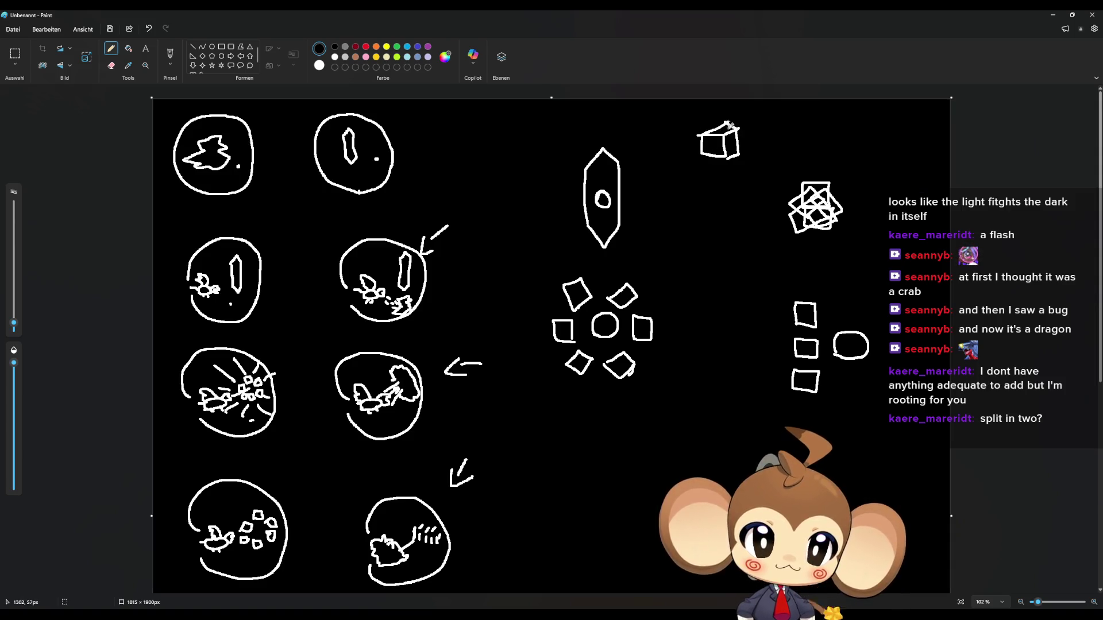
pyautogui.moveTo(737, 122)
pyautogui.mouseDown()
pyautogui.moveTo(742, 112)
pyautogui.moveTo(737, 119)
pyautogui.mouseUp()
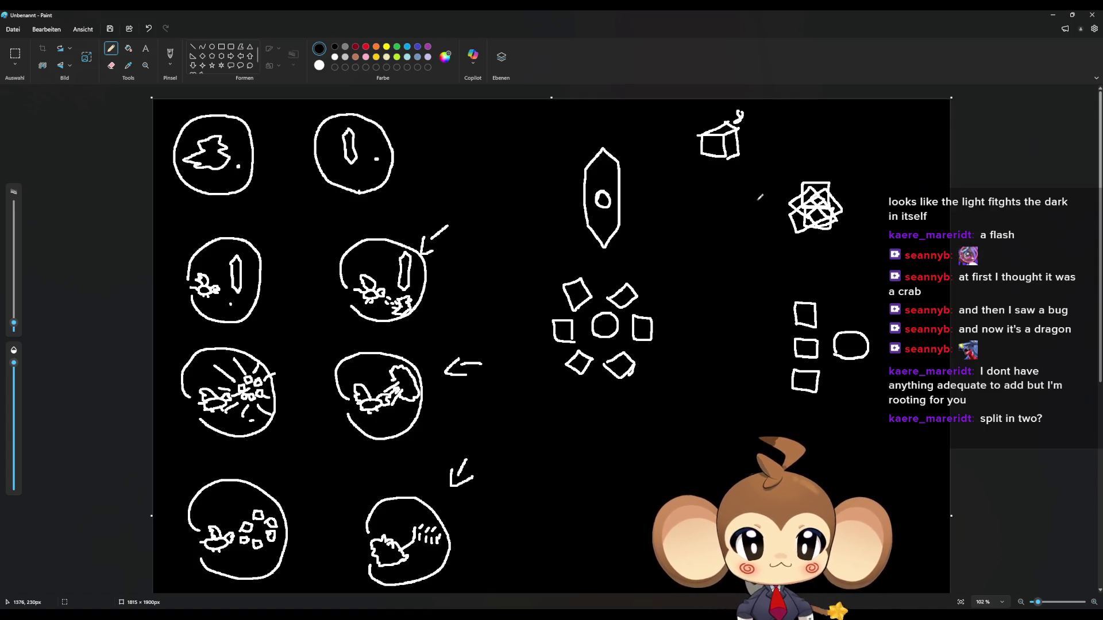
pyautogui.moveTo(892, 109)
pyautogui.mouseDown()
pyautogui.moveTo(886, 133)
pyautogui.moveTo(906, 130)
pyautogui.moveTo(874, 130)
pyautogui.moveTo(919, 131)
pyautogui.moveTo(885, 119)
pyautogui.moveTo(899, 121)
pyautogui.moveTo(893, 104)
pyautogui.mouseUp()
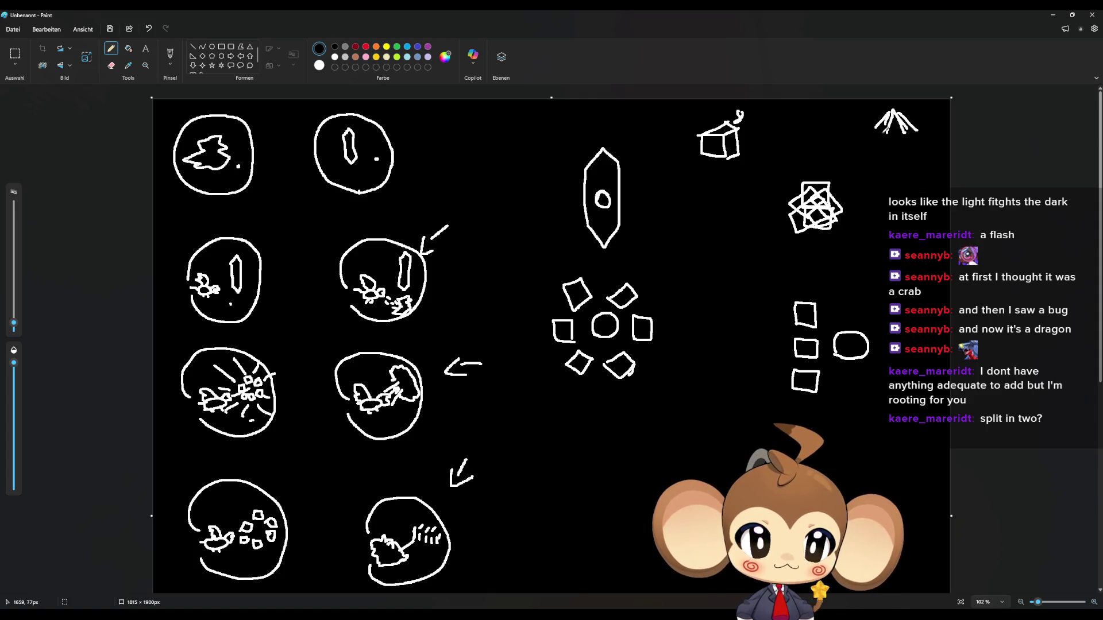
pyautogui.moveTo(879, 149); pyautogui.dragTo(906, 141)
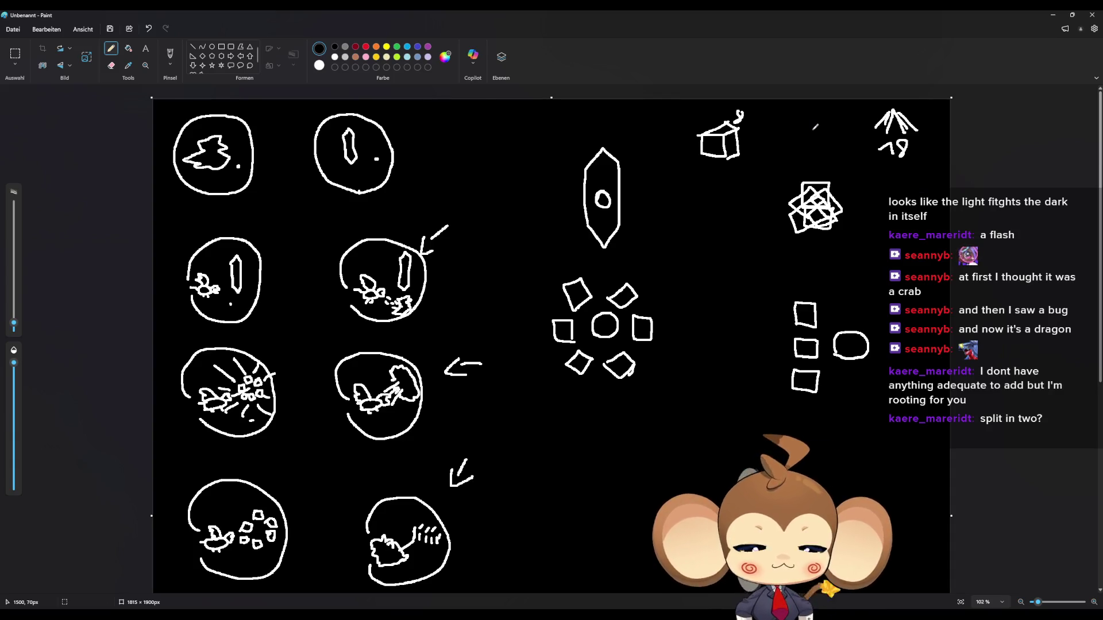
# Step: Switch to Blender and orbit and zoom so the crystal model fills the view
pyautogui.hotkey('alt', 'Tab')
pyautogui.moveTo(543, 378); pyautogui.dragTo(546, 406)
pyautogui.scroll(-5, 527, 374)
pyautogui.moveTo(503, 309)
pyautogui.mouseDown()
pyautogui.moveTo(484, 248)
pyautogui.moveTo(511, 368)
pyautogui.moveTo(514, 341)
pyautogui.moveTo(444, 331)
pyautogui.moveTo(446, 303)
pyautogui.mouseUp()
pyautogui.scroll(5, 511, 362)
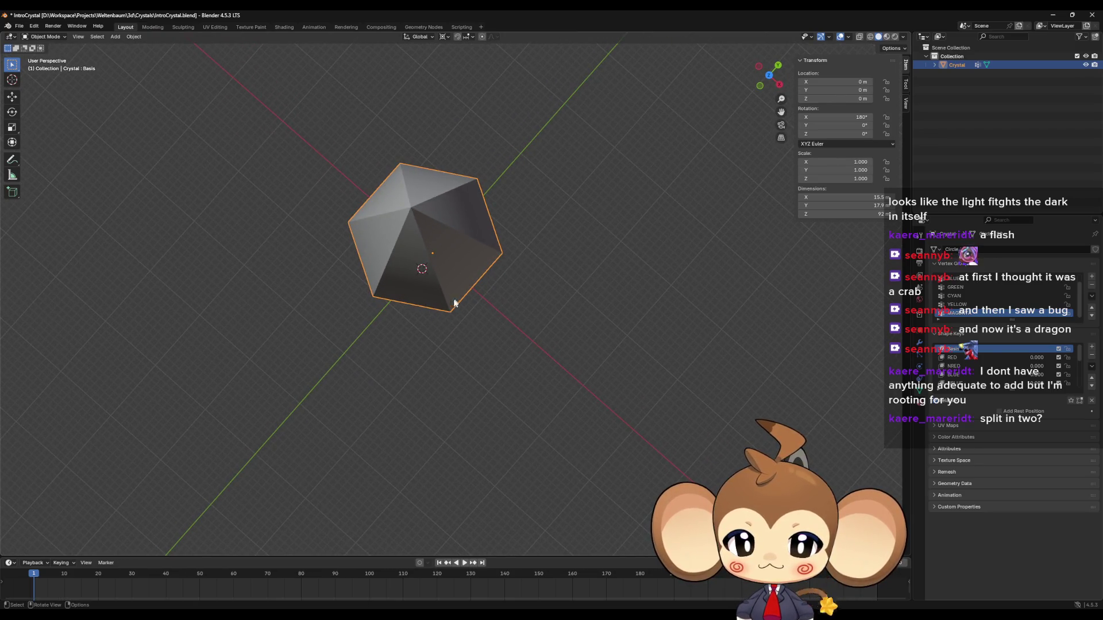
# Step: Orbit the elongated crystal to a level side view, then return to the Paint sketches
pyautogui.moveTo(381, 269)
pyautogui.mouseDown()
pyautogui.moveTo(382, 278)
pyautogui.moveTo(386, 253)
pyautogui.moveTo(392, 276)
pyautogui.moveTo(564, 306)
pyautogui.moveTo(536, 273)
pyautogui.moveTo(549, 275)
pyautogui.mouseUp()
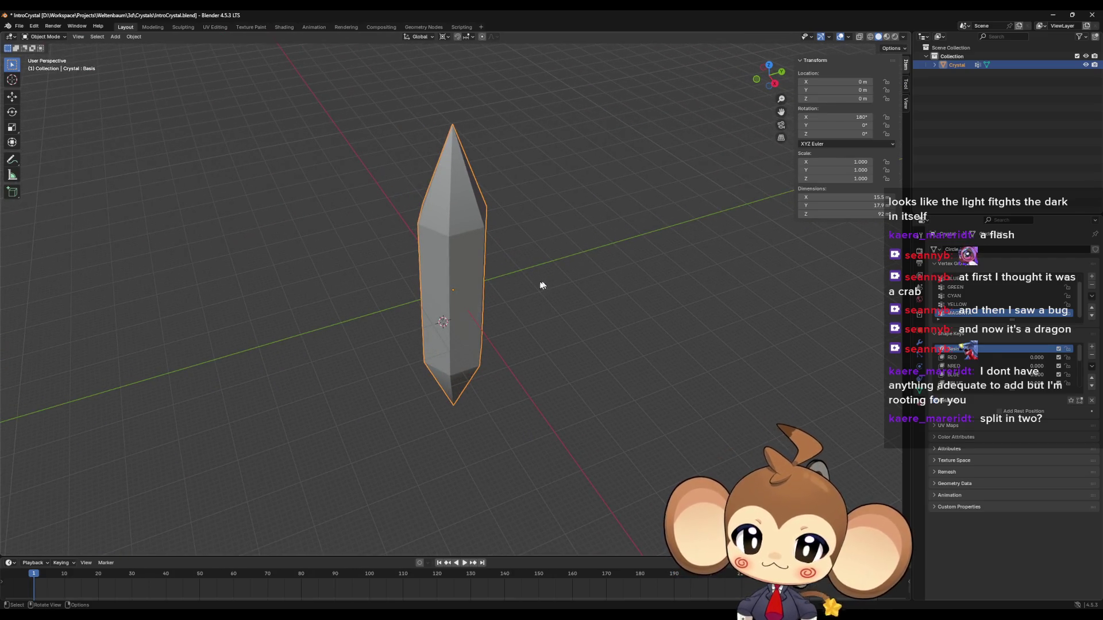
pyautogui.moveTo(519, 291)
pyautogui.mouseDown()
pyautogui.moveTo(529, 310)
pyautogui.moveTo(527, 285)
pyautogui.moveTo(509, 282)
pyautogui.moveTo(480, 303)
pyautogui.moveTo(492, 312)
pyautogui.moveTo(554, 304)
pyautogui.moveTo(537, 309)
pyautogui.moveTo(532, 349)
pyautogui.moveTo(543, 312)
pyautogui.mouseUp()
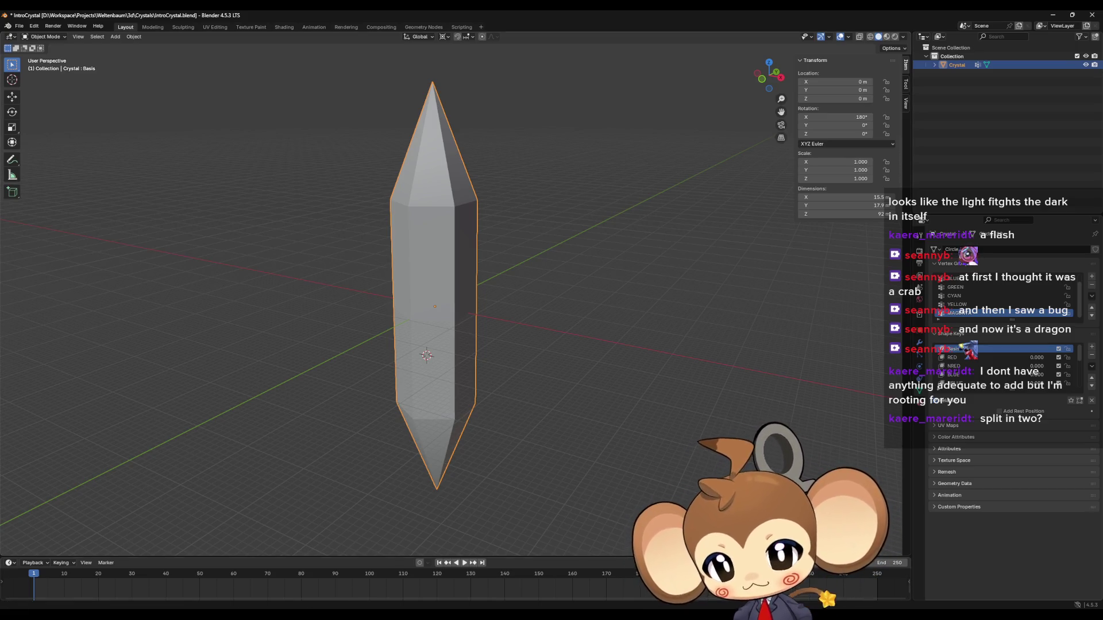
pyautogui.hotkey('alt', 'Tab')
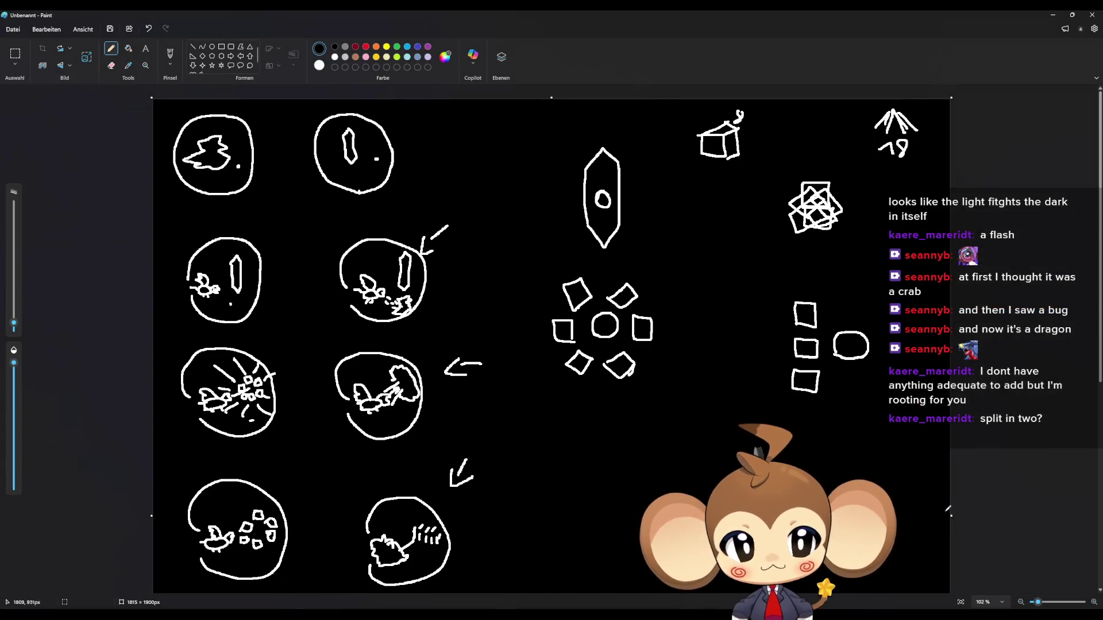
# Step: Widen the canvas to 2399 × 1900px and pencil a jagged burst and a ring of small squares there
pyautogui.moveTo(951, 516)
pyautogui.mouseDown()
pyautogui.moveTo(1028, 506)
pyautogui.moveTo(1080, 515)
pyautogui.mouseUp()
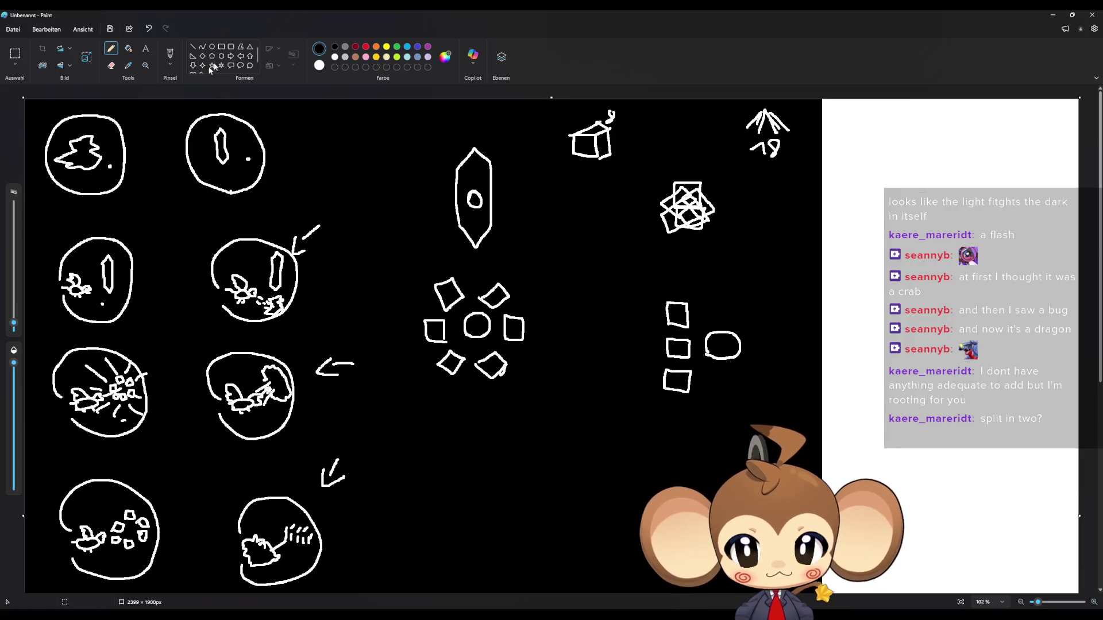
pyautogui.click(128, 48)
pyautogui.click(111, 48)
pyautogui.moveTo(871, 203)
pyautogui.mouseDown()
pyautogui.moveTo(913, 180)
pyautogui.moveTo(856, 236)
pyautogui.moveTo(897, 181)
pyautogui.moveTo(884, 222)
pyautogui.mouseUp()
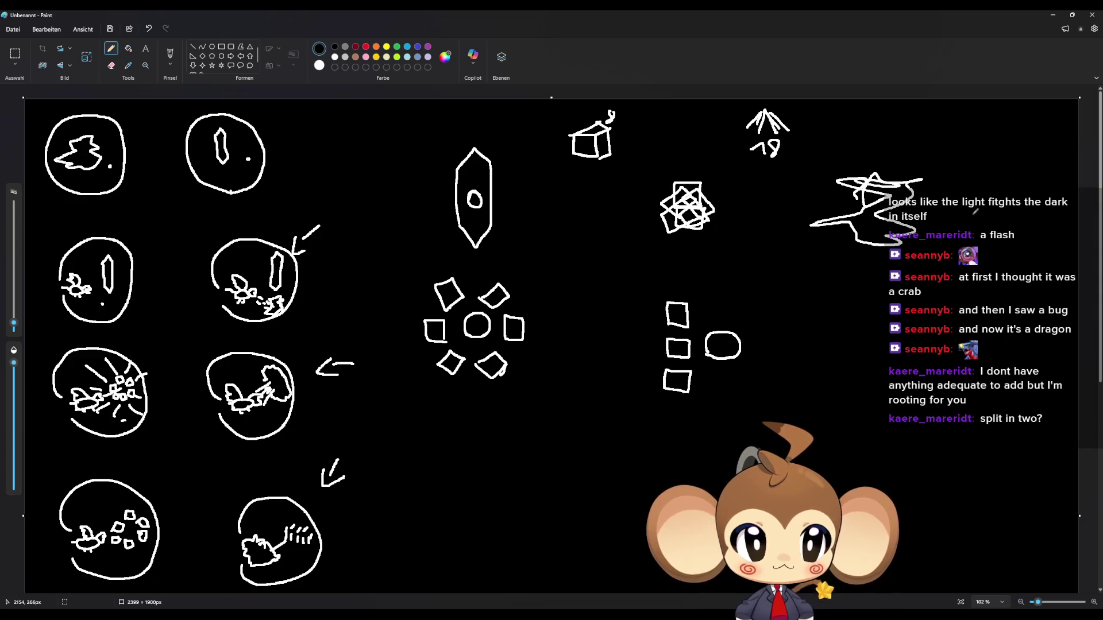
pyautogui.moveTo(970, 213)
pyautogui.mouseDown()
pyautogui.moveTo(970, 201)
pyautogui.moveTo(997, 193)
pyautogui.moveTo(976, 216)
pyautogui.moveTo(952, 208)
pyautogui.moveTo(932, 225)
pyautogui.moveTo(963, 223)
pyautogui.moveTo(958, 252)
pyautogui.moveTo(942, 250)
pyautogui.moveTo(1010, 278)
pyautogui.moveTo(984, 260)
pyautogui.moveTo(1020, 241)
pyautogui.moveTo(1037, 254)
pyautogui.moveTo(1016, 270)
pyautogui.moveTo(999, 215)
pyautogui.moveTo(1032, 208)
pyautogui.moveTo(1015, 236)
pyautogui.mouseUp()
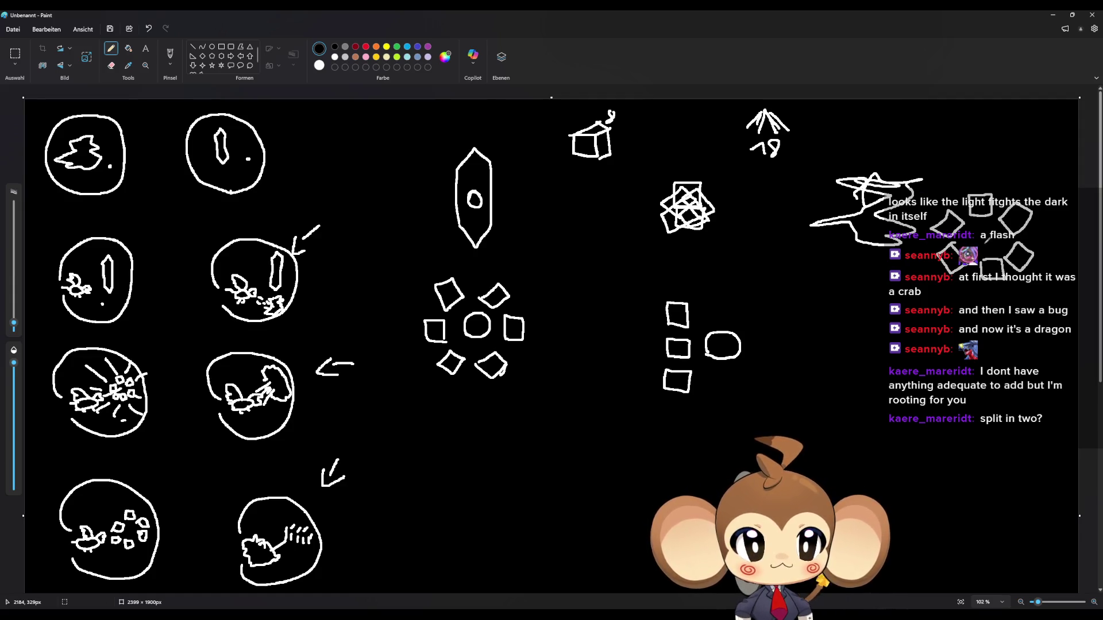
pyautogui.moveTo(999, 236); pyautogui.dragTo(1001, 243)
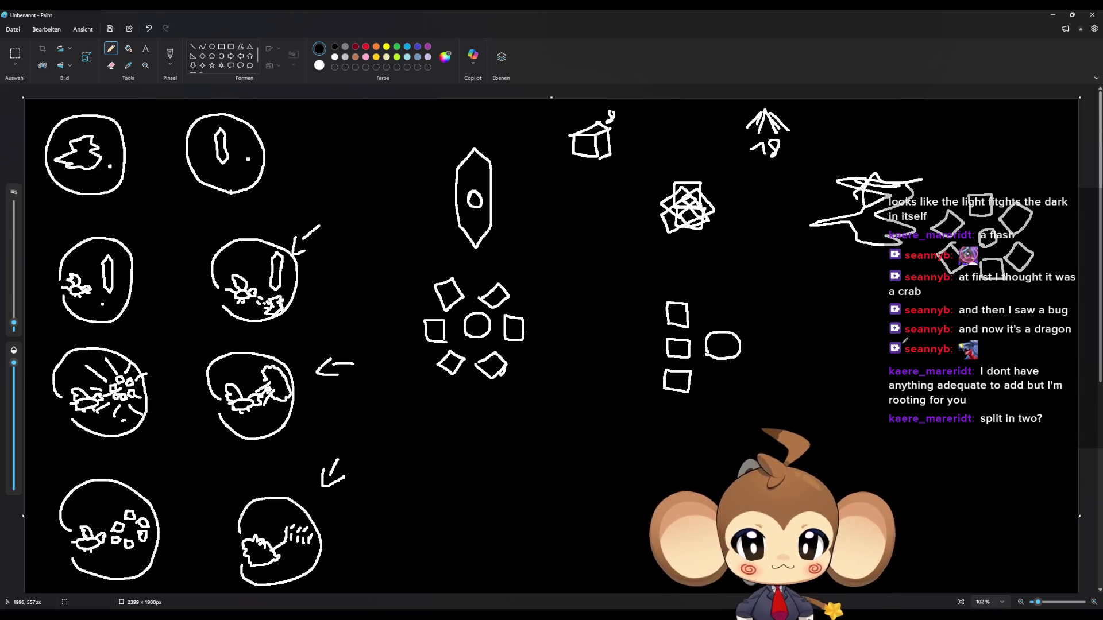
pyautogui.scroll(-3, 620, 404)
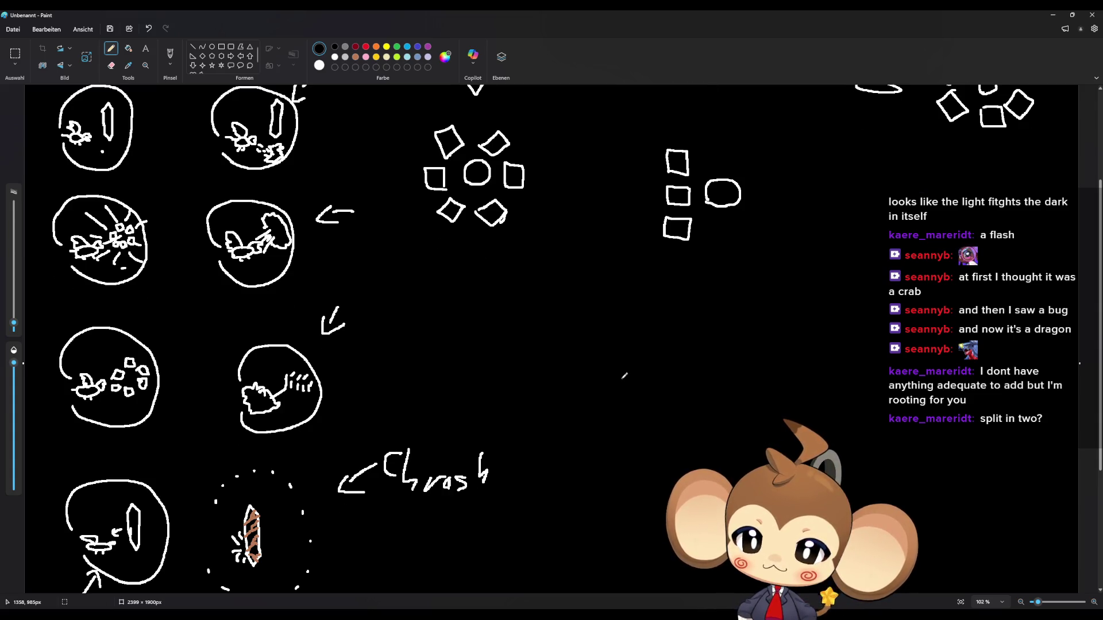
pyautogui.scroll(3, 624, 376)
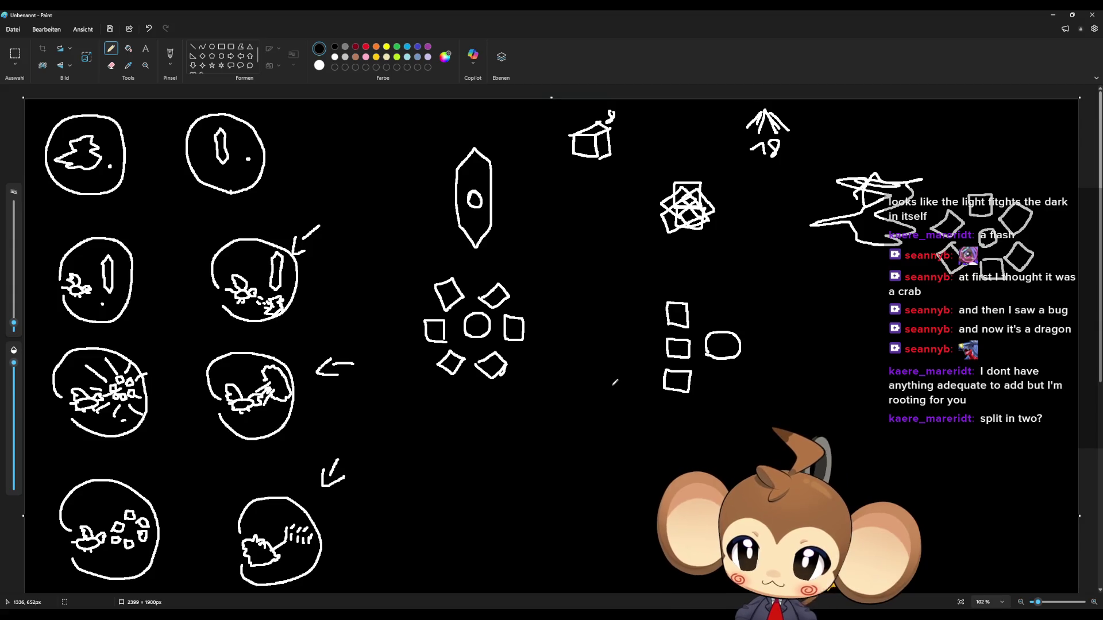
pyautogui.scroll(-6, 379, 257)
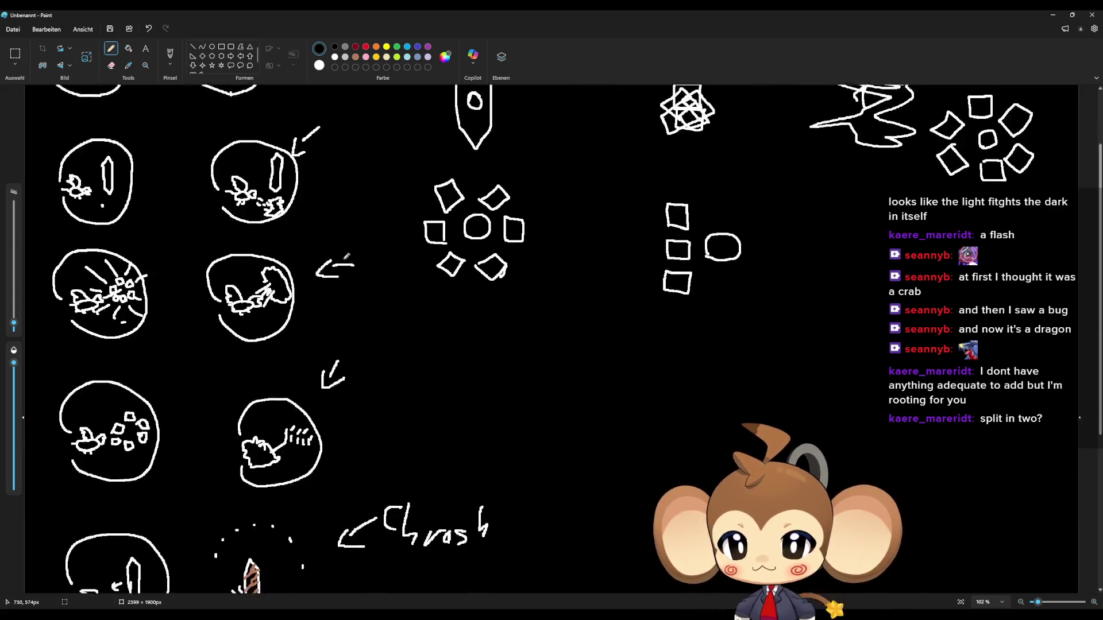
pyautogui.scroll(2, 299, 307)
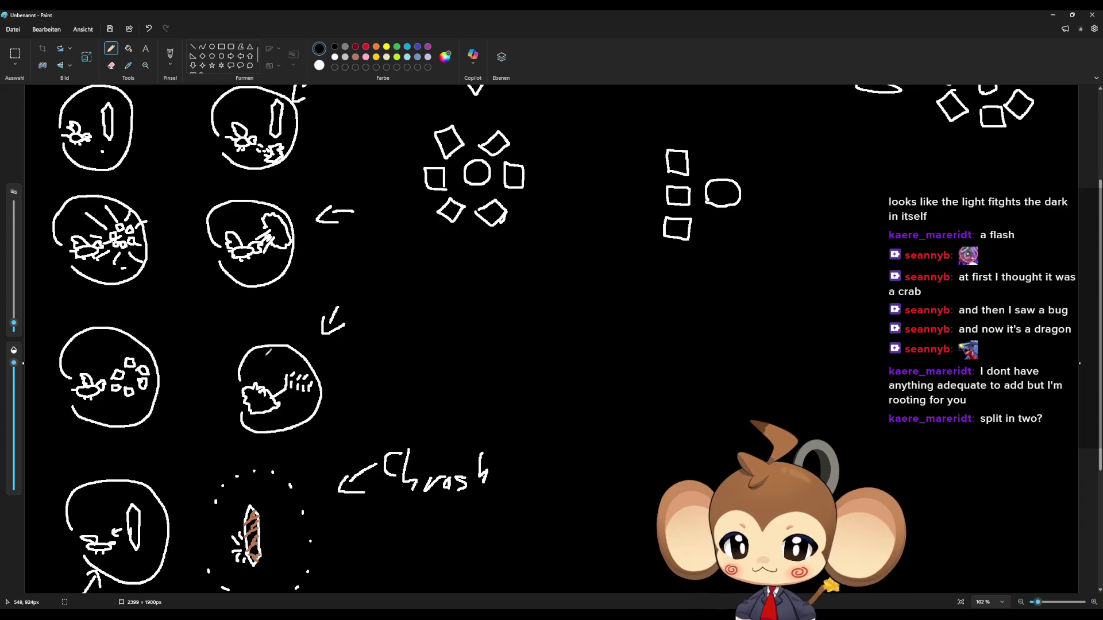
pyautogui.scroll(3, 267, 352)
pyautogui.scroll(-3, 256, 365)
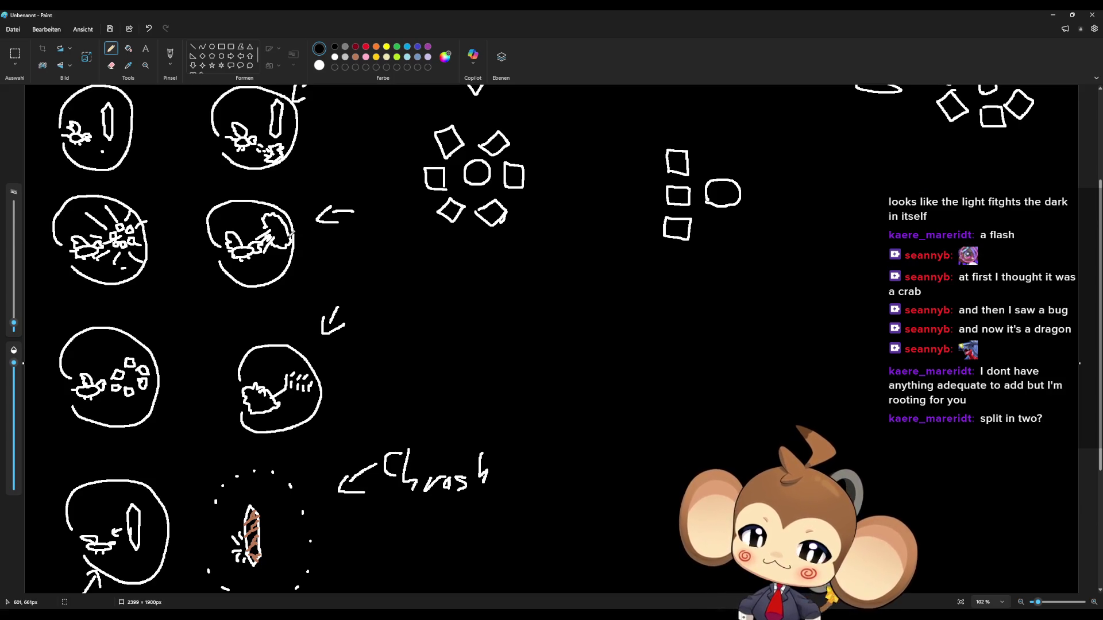
pyautogui.scroll(-5, 282, 349)
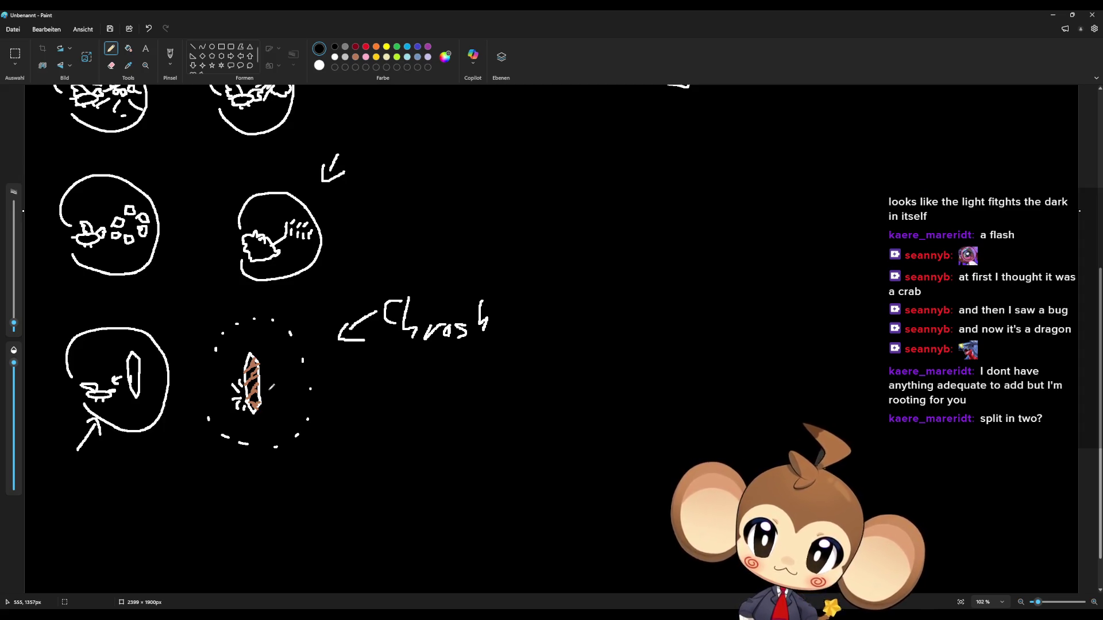
# Step: Draw a small white squiggle beside the striped crystal and a downward arrow below it
pyautogui.moveTo(276, 378)
pyautogui.mouseDown()
pyautogui.moveTo(284, 384)
pyautogui.moveTo(263, 376)
pyautogui.moveTo(283, 388)
pyautogui.moveTo(277, 401)
pyautogui.mouseUp()
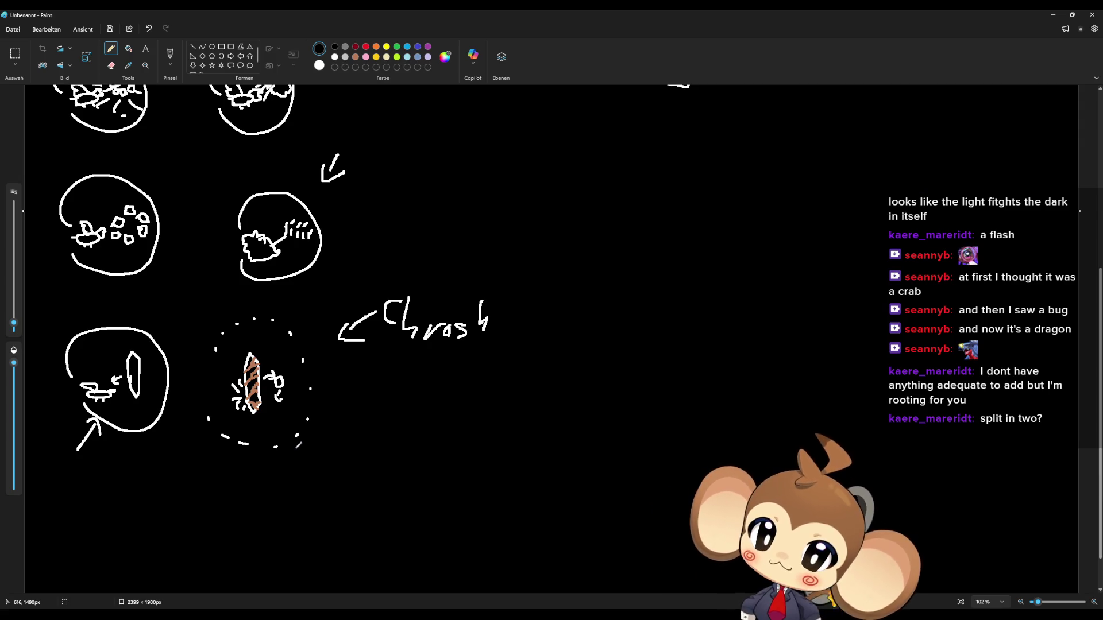
pyautogui.moveTo(251, 414)
pyautogui.mouseDown()
pyautogui.moveTo(251, 432)
pyautogui.moveTo(256, 425)
pyautogui.mouseUp()
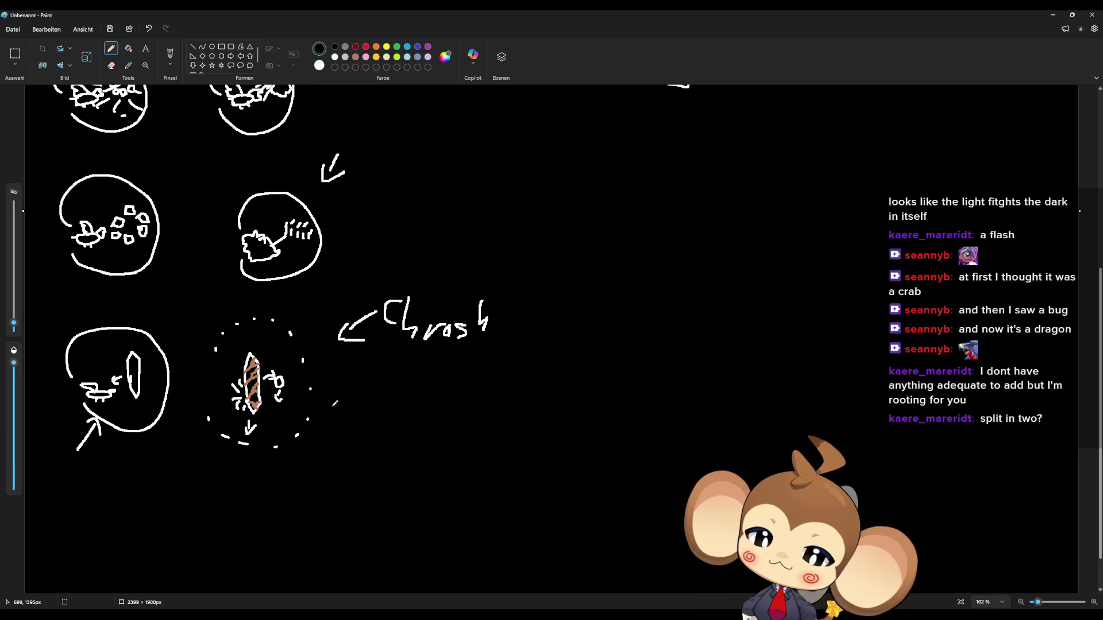
pyautogui.scroll(5, 550, 259)
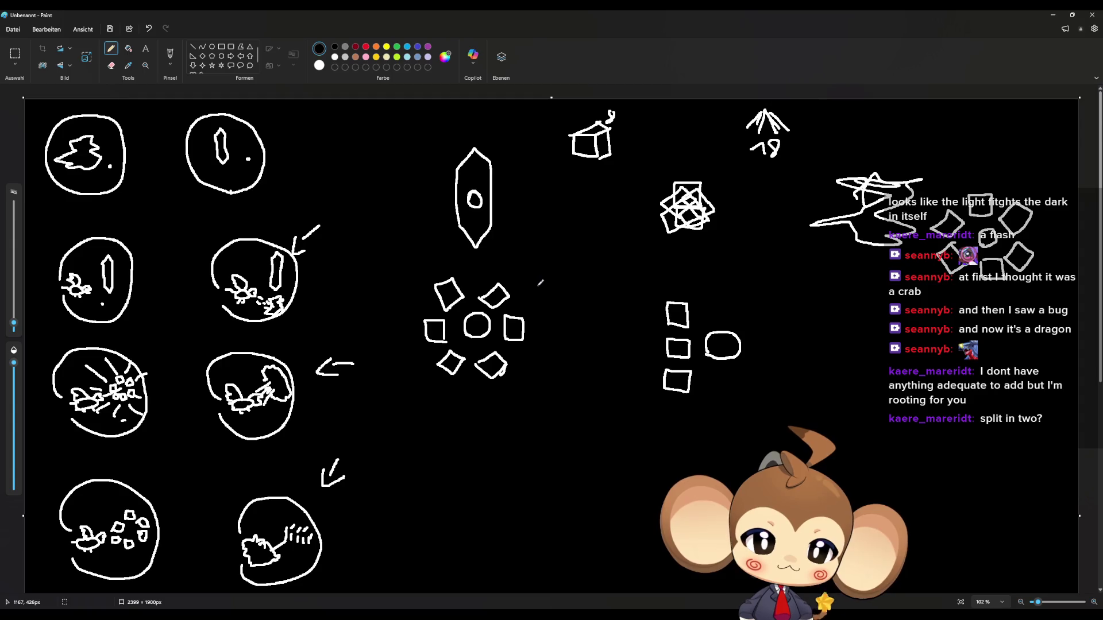
pyautogui.scroll(-5, 537, 287)
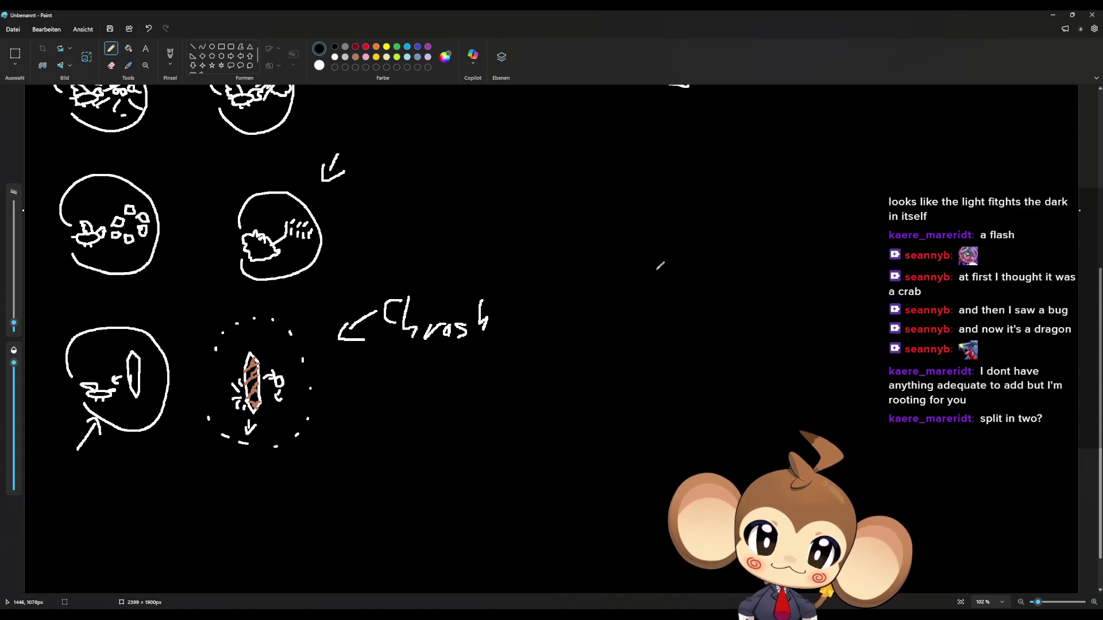
pyautogui.scroll(2, 583, 286)
pyautogui.scroll(3, 554, 292)
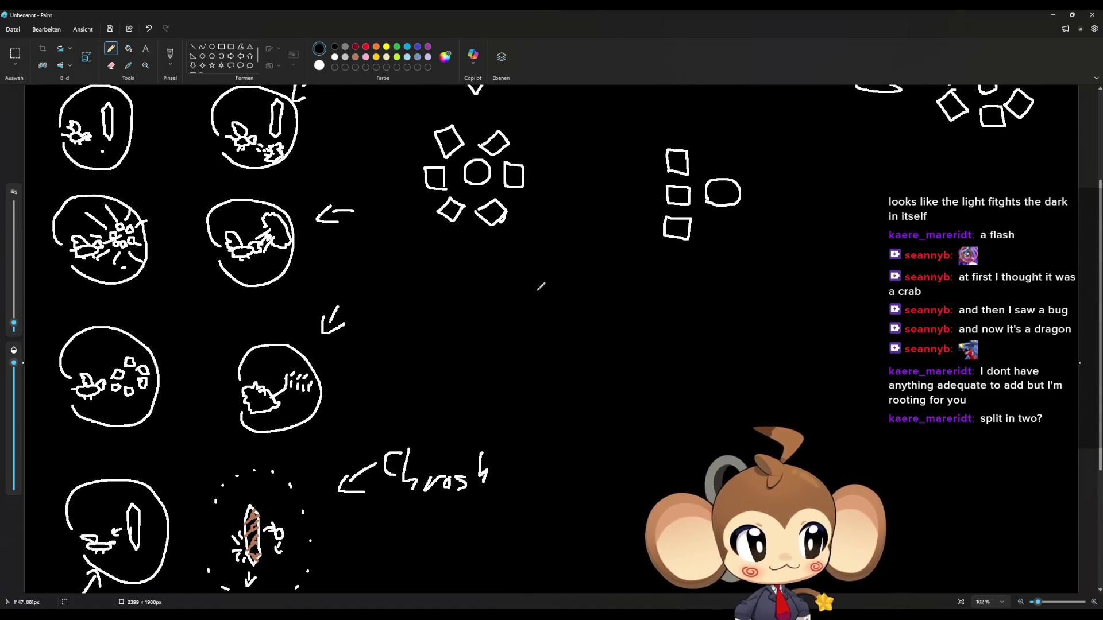
pyautogui.scroll(3, 538, 289)
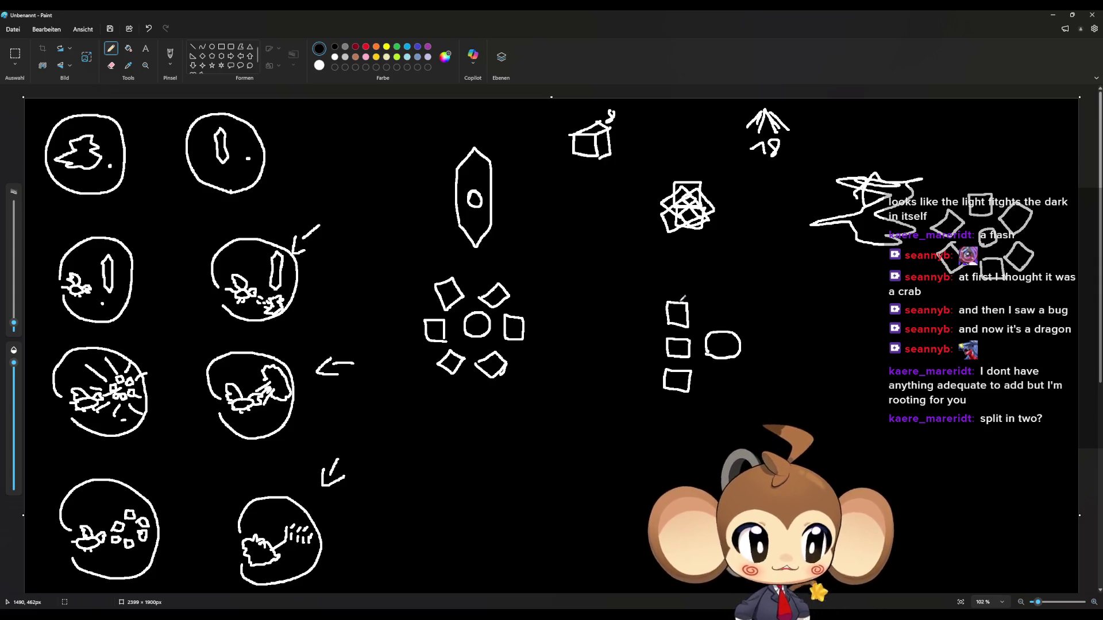
pyautogui.scroll(-2, 683, 297)
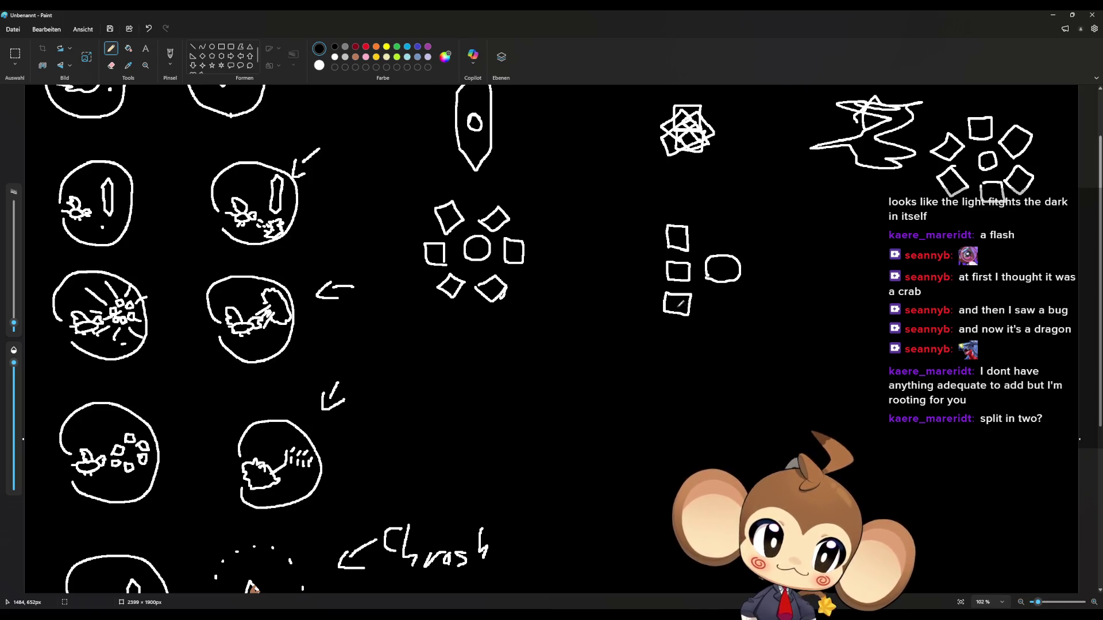
pyautogui.scroll(-4, 681, 306)
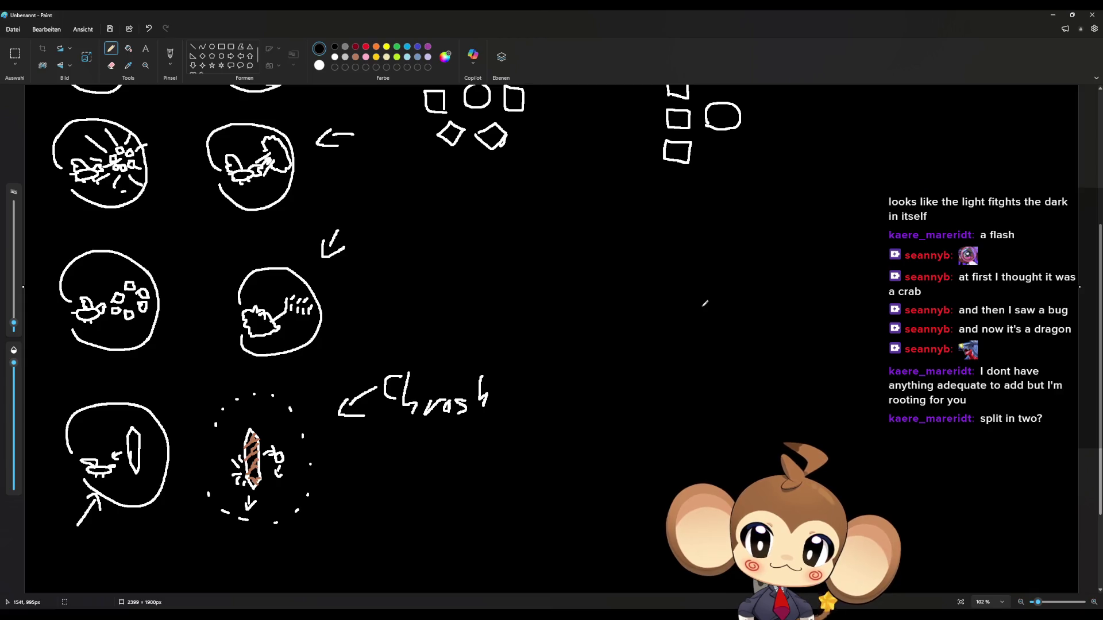
pyautogui.scroll(6, 404, 242)
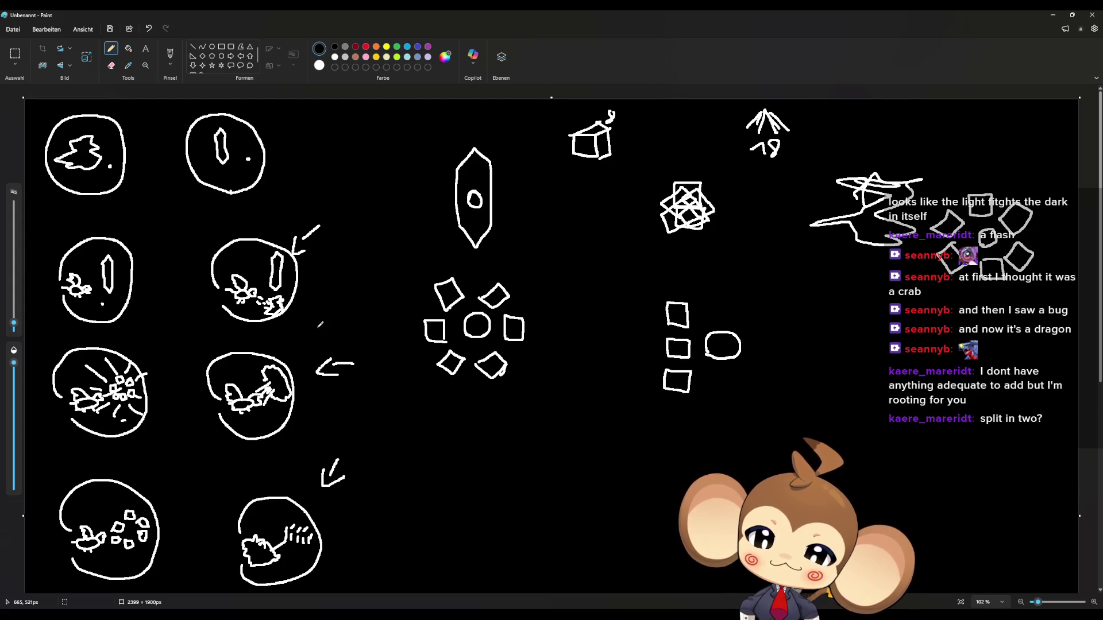
pyautogui.scroll(-3, 320, 324)
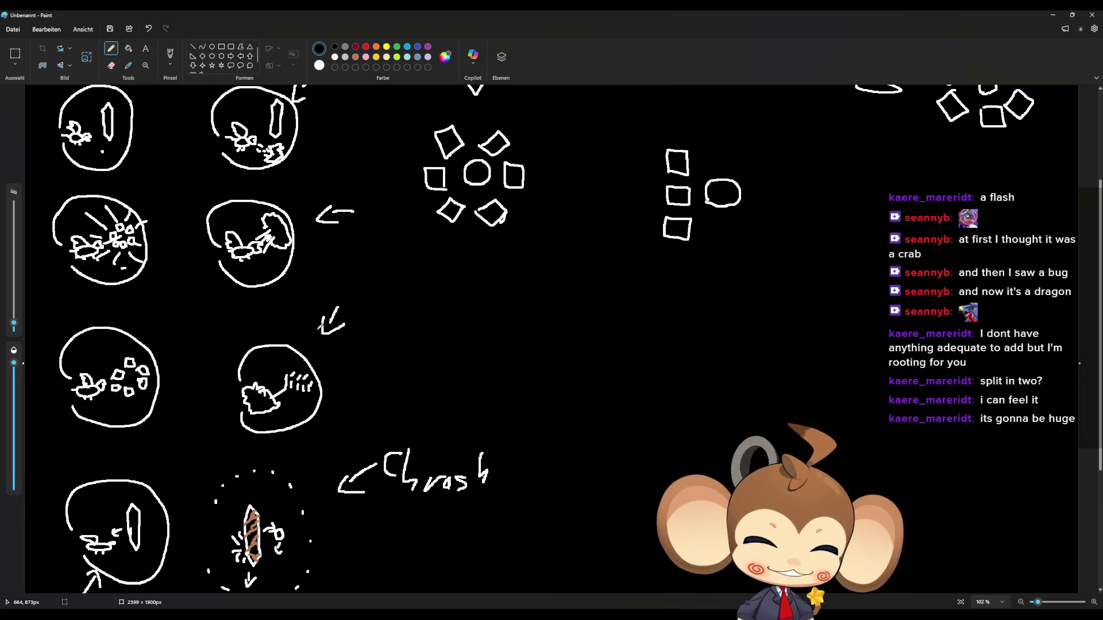
pyautogui.scroll(-2, 320, 326)
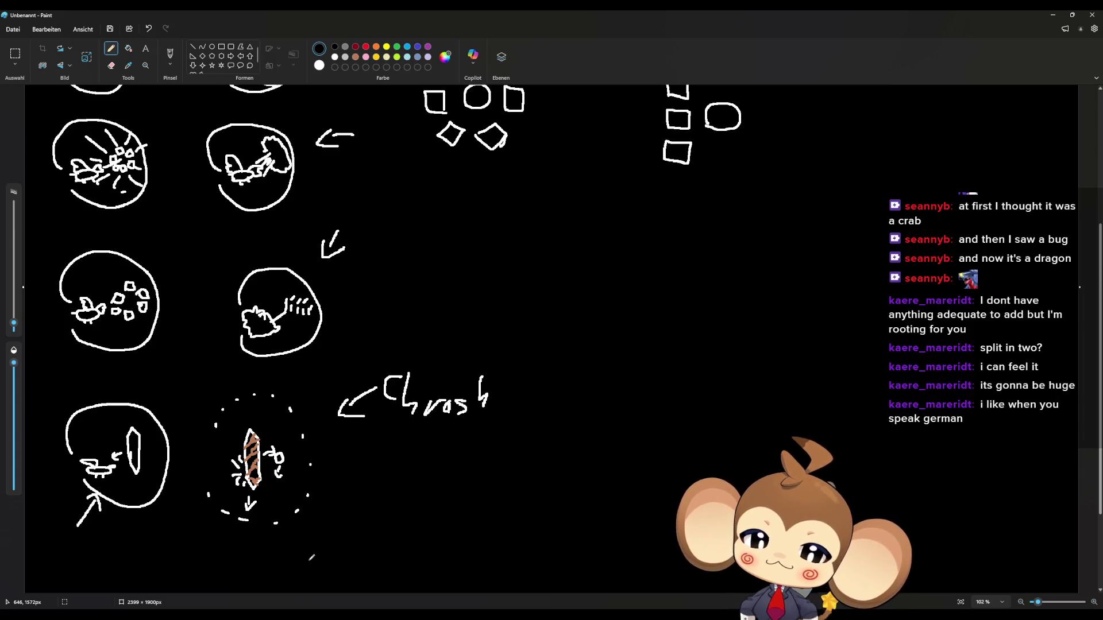
pyautogui.hotkey('alt', 'Tab')
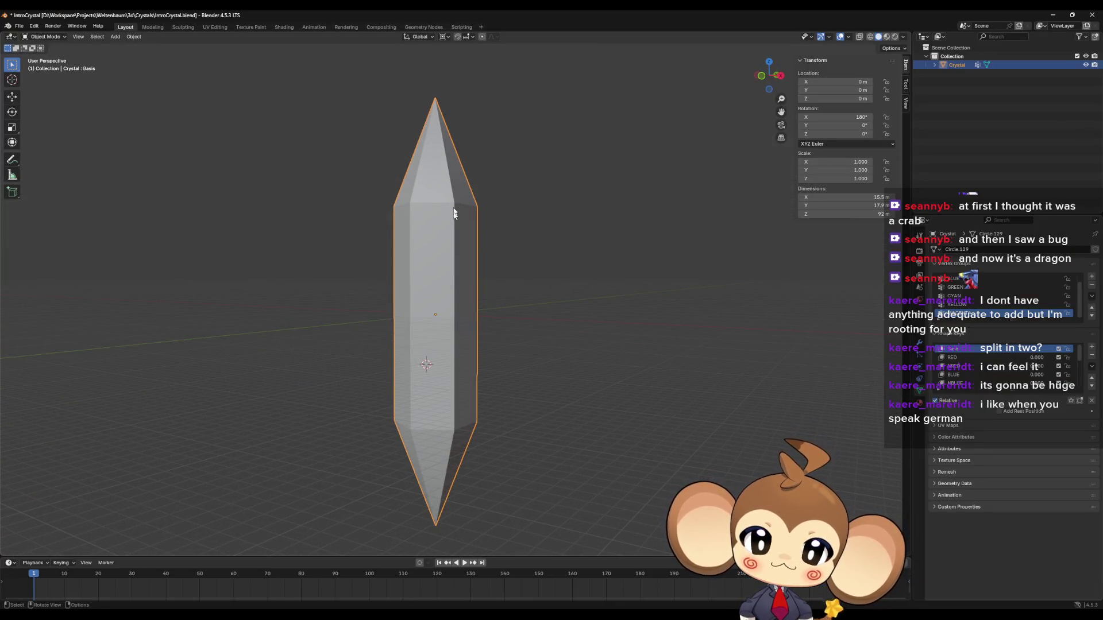
pyautogui.moveTo(408, 198)
pyautogui.mouseDown()
pyautogui.moveTo(446, 222)
pyautogui.moveTo(394, 236)
pyautogui.moveTo(430, 245)
pyautogui.mouseUp()
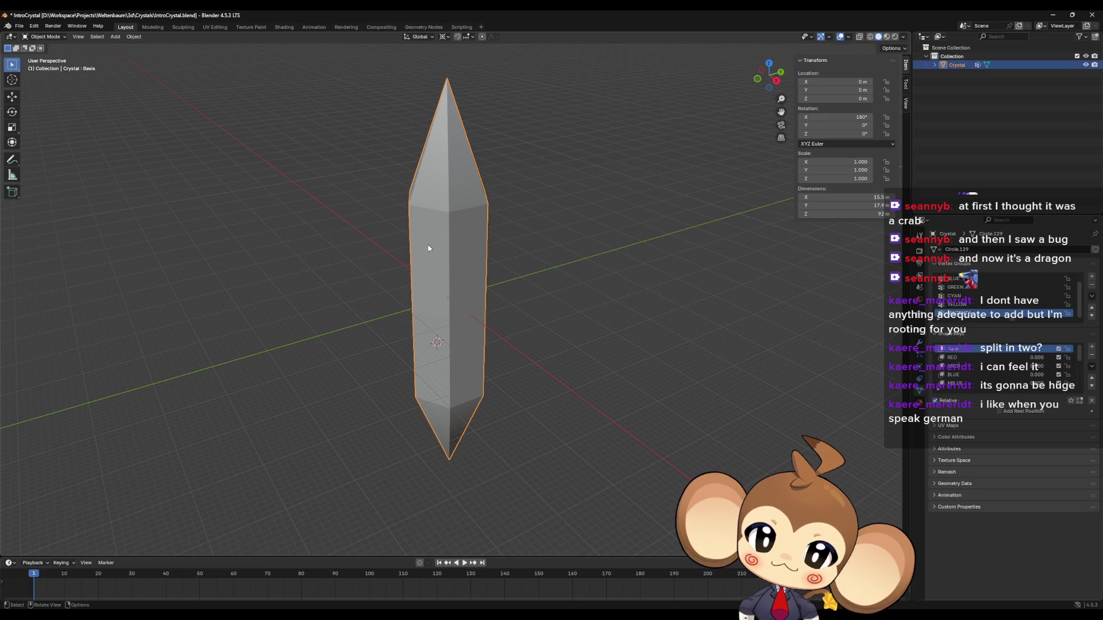
pyautogui.moveTo(435, 264); pyautogui.dragTo(461, 279)
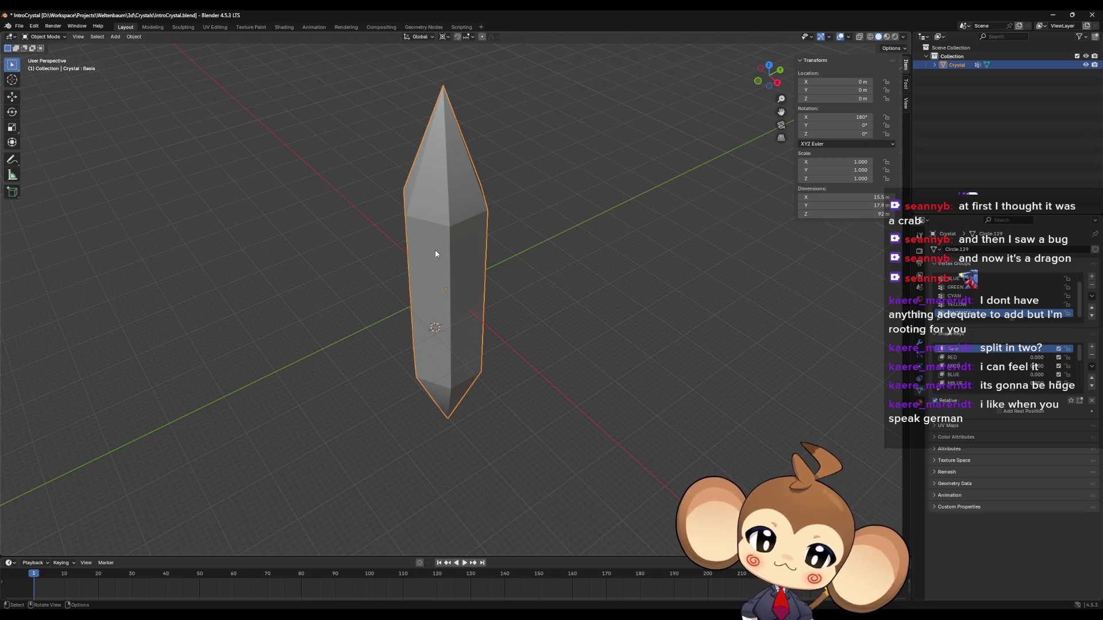
pyautogui.moveTo(433, 259)
pyautogui.mouseDown()
pyautogui.moveTo(482, 315)
pyautogui.moveTo(482, 283)
pyautogui.mouseUp()
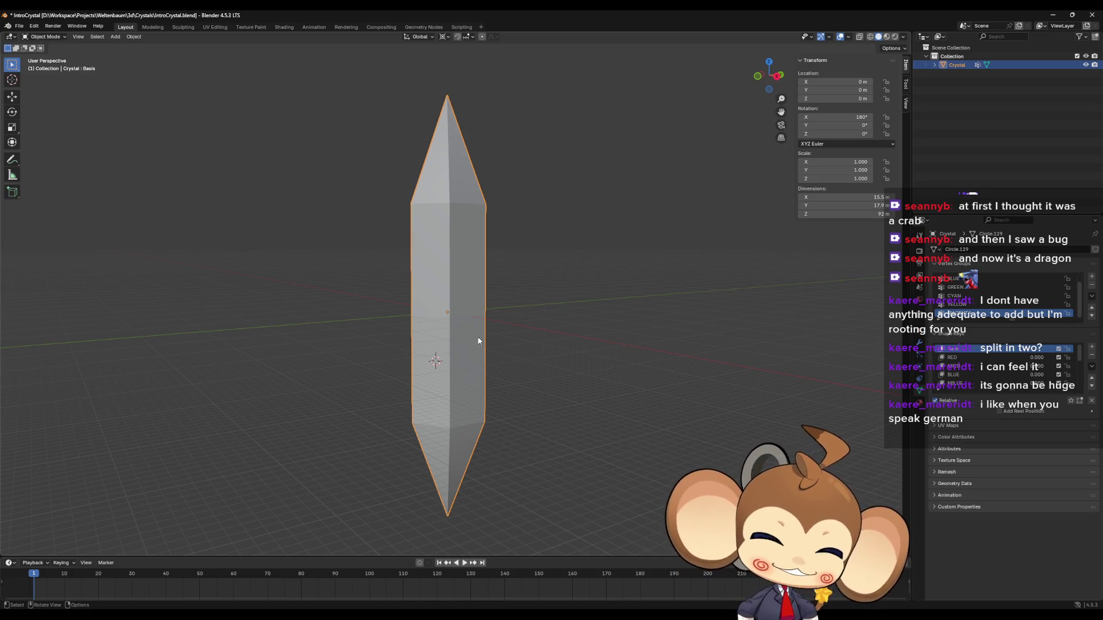
pyautogui.moveTo(480, 343)
pyautogui.mouseDown()
pyautogui.moveTo(497, 310)
pyautogui.moveTo(488, 288)
pyautogui.mouseUp()
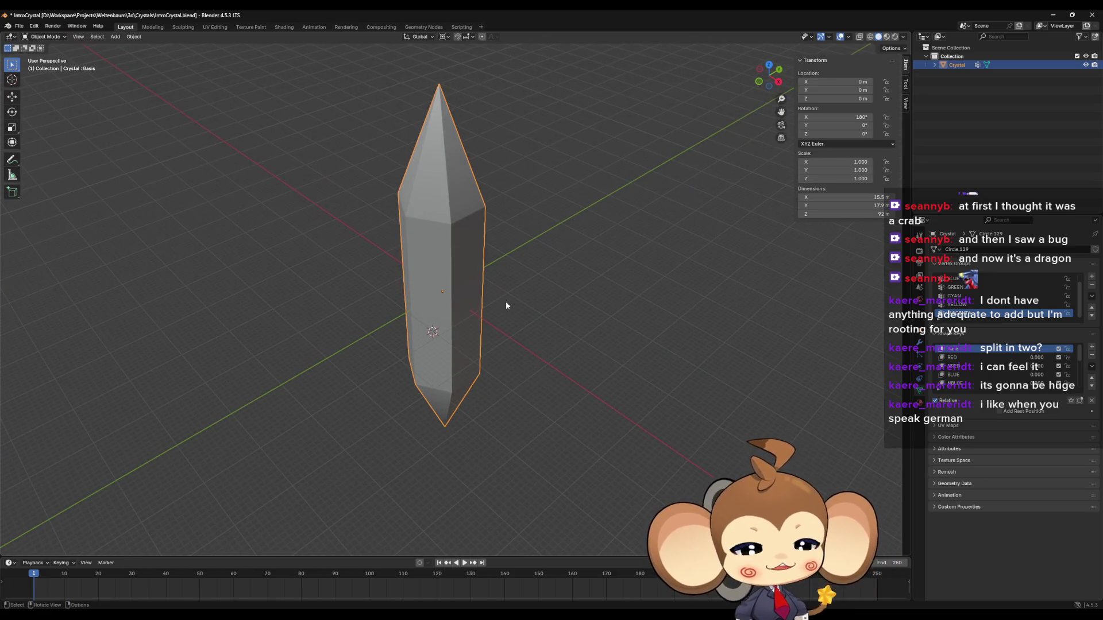
pyautogui.scroll(2, 505, 301)
pyautogui.moveTo(547, 313)
pyautogui.mouseDown()
pyautogui.moveTo(532, 326)
pyautogui.moveTo(511, 319)
pyautogui.mouseUp()
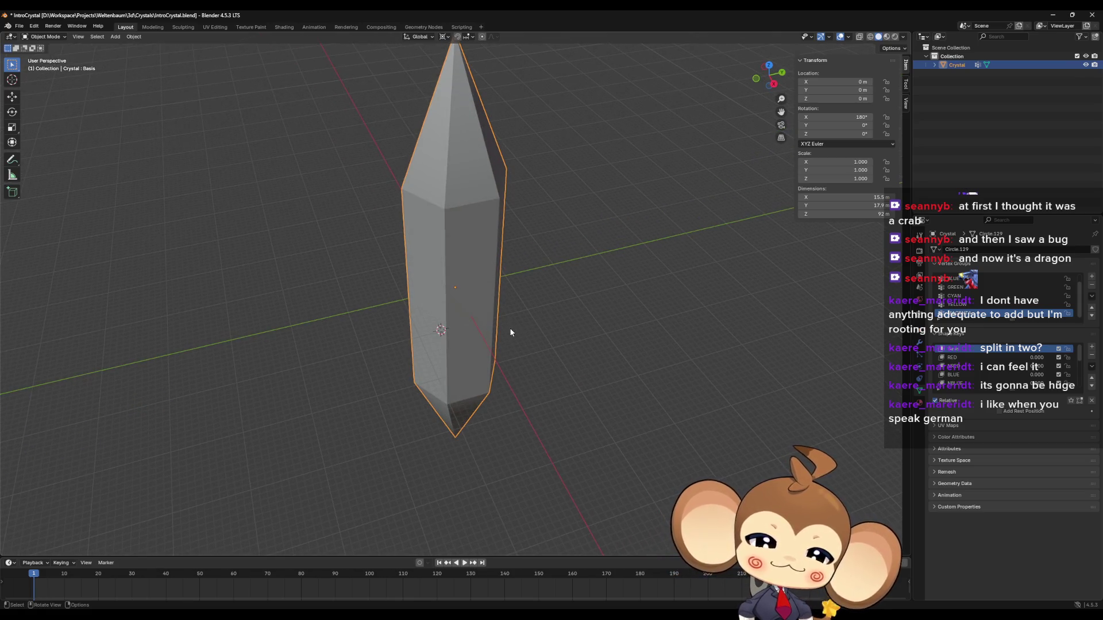
pyautogui.moveTo(508, 337); pyautogui.dragTo(537, 315)
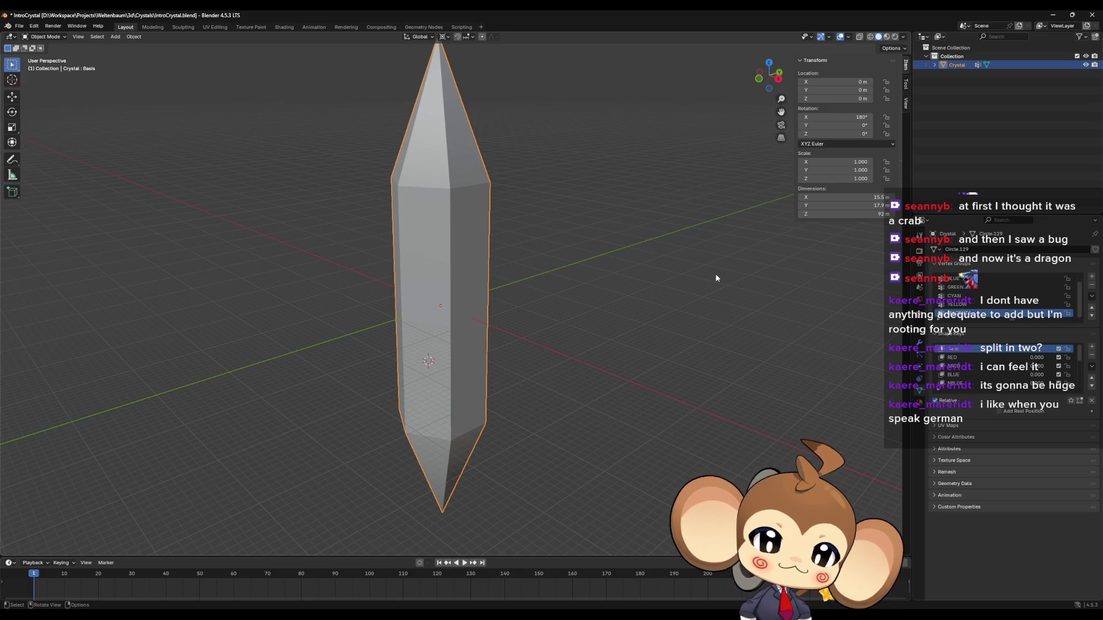
pyautogui.moveTo(547, 257); pyautogui.dragTo(551, 235)
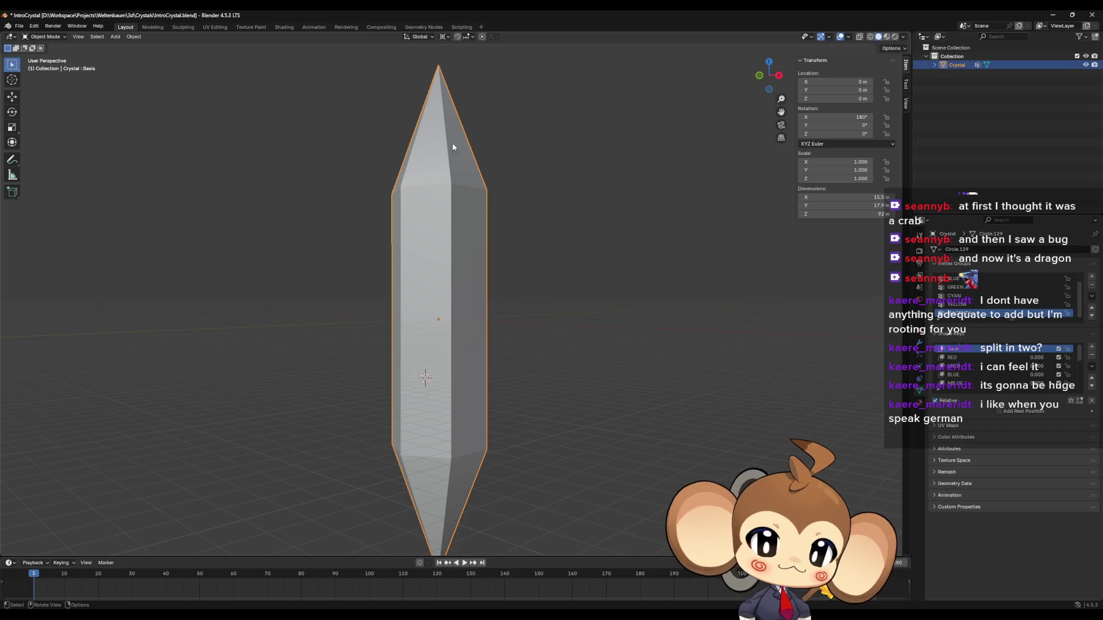
pyautogui.moveTo(453, 142); pyautogui.dragTo(432, 139)
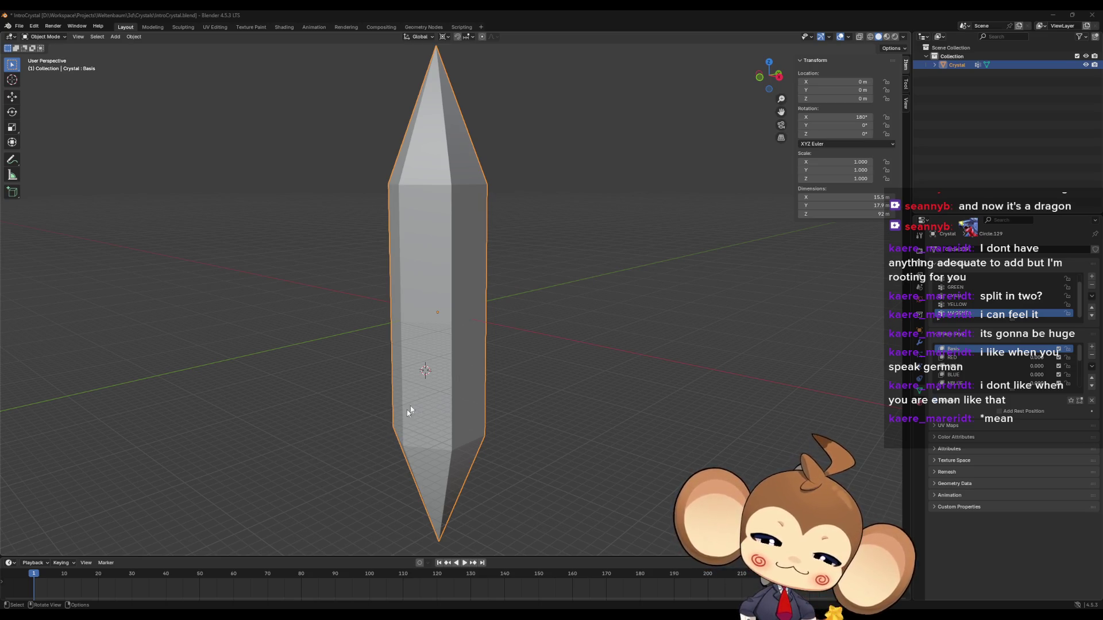
pyautogui.moveTo(719, 386)
pyautogui.mouseDown()
pyautogui.moveTo(712, 401)
pyautogui.moveTo(660, 409)
pyautogui.mouseUp()
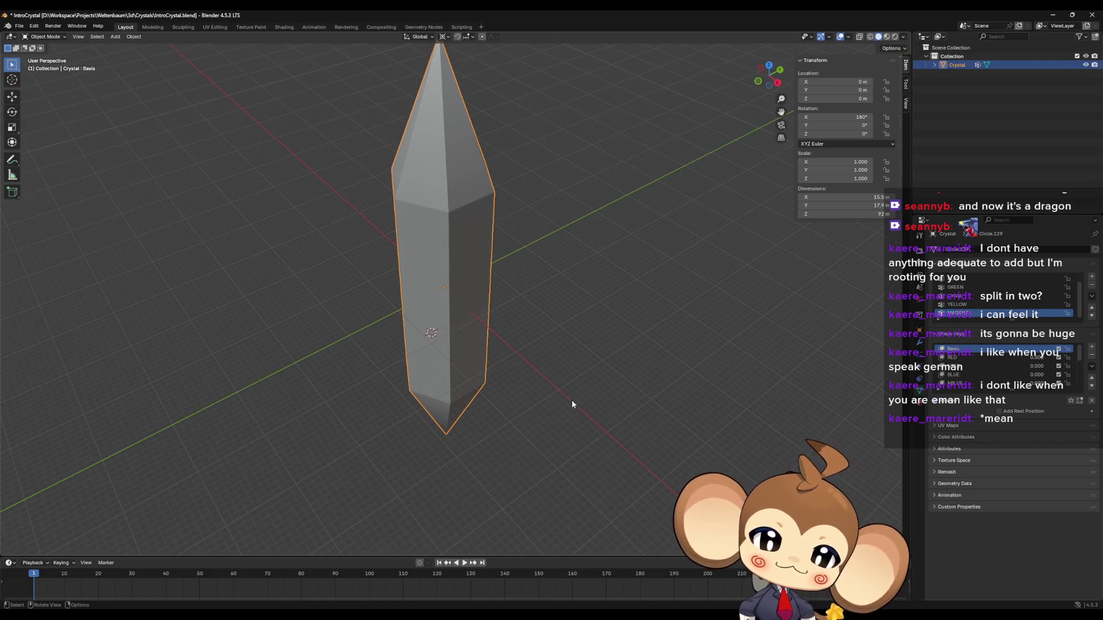
pyautogui.moveTo(574, 398)
pyautogui.mouseDown()
pyautogui.moveTo(573, 419)
pyautogui.moveTo(576, 402)
pyautogui.mouseUp()
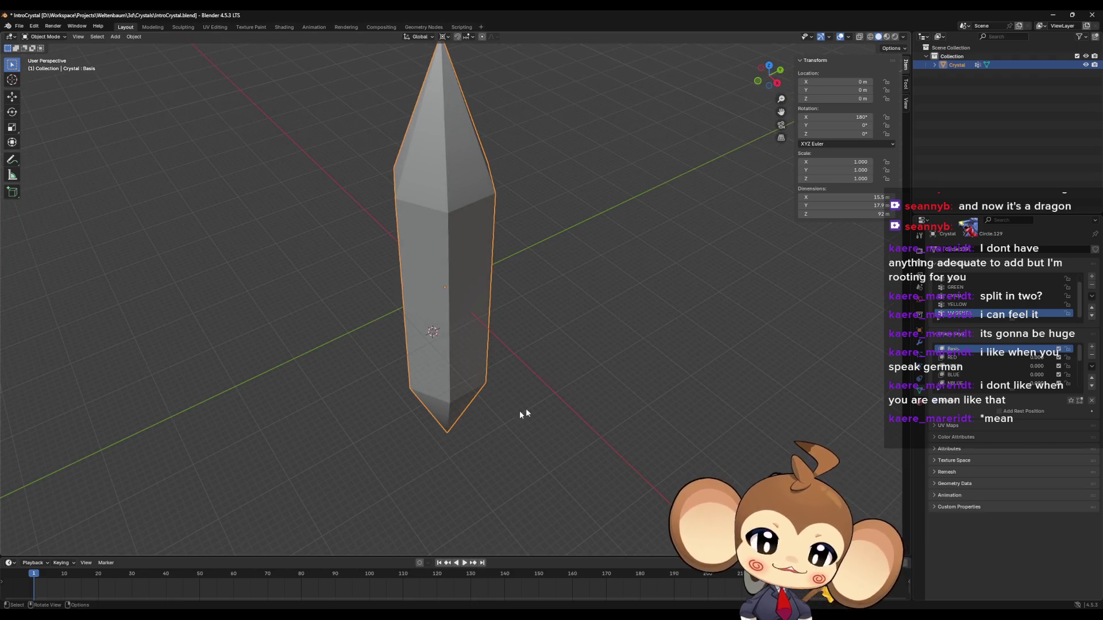
pyautogui.moveTo(460, 386); pyautogui.dragTo(453, 354)
pyautogui.scroll(-4, 452, 356)
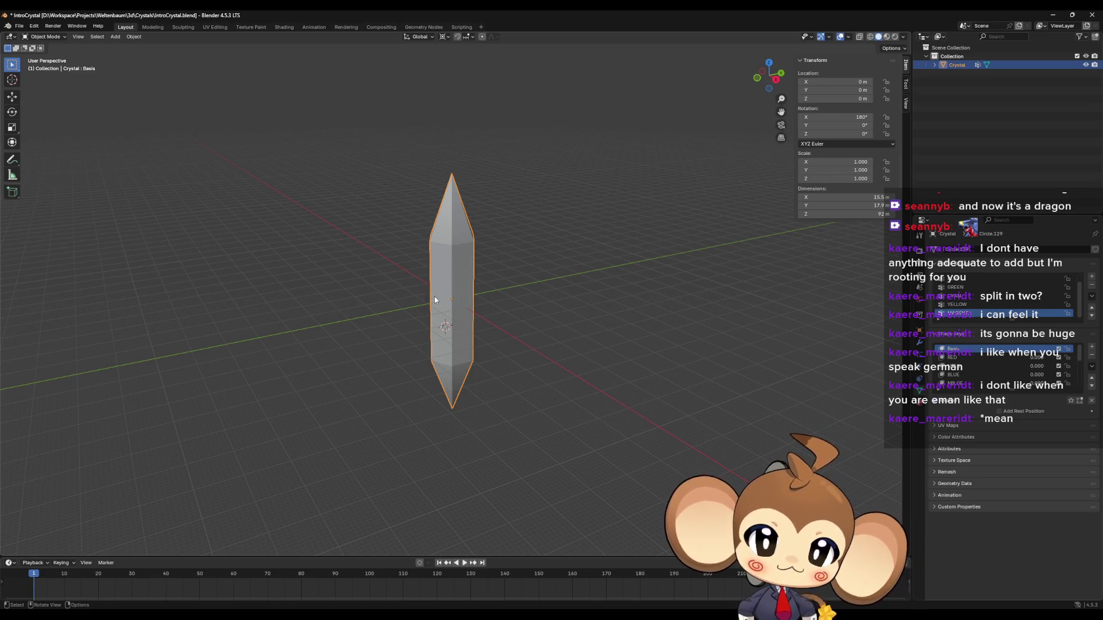
pyautogui.scroll(1, 434, 296)
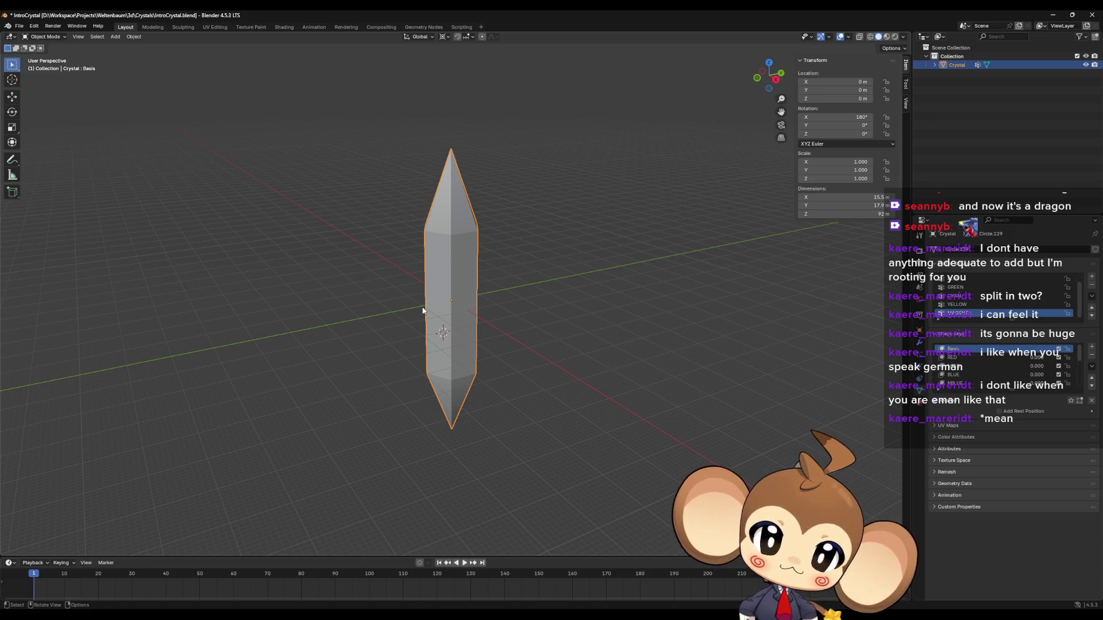
pyautogui.moveTo(500, 359); pyautogui.dragTo(492, 344)
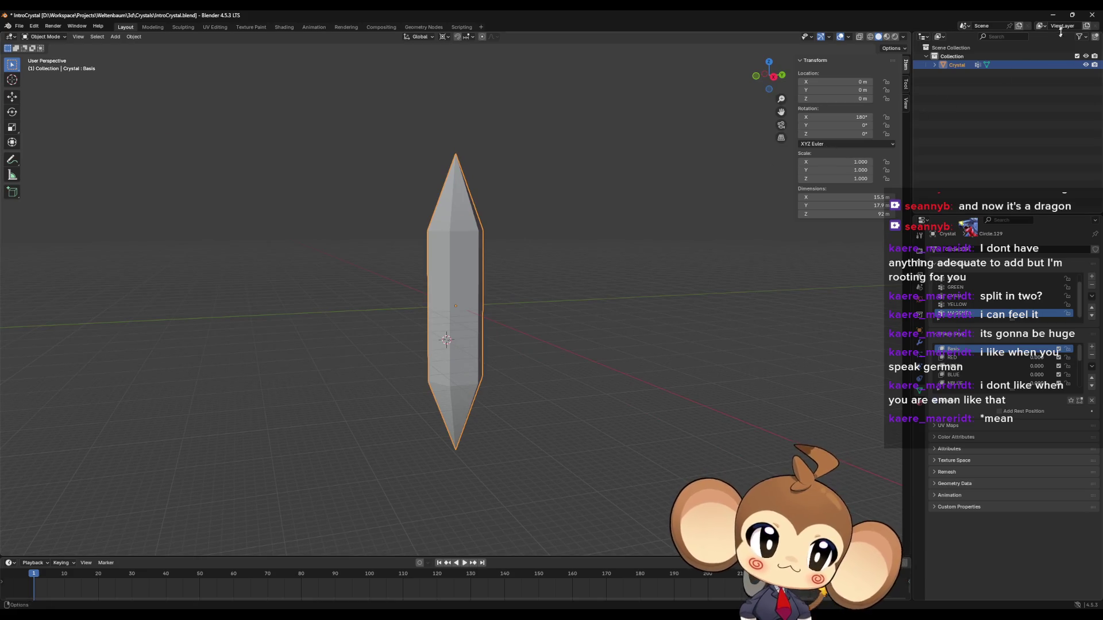
pyautogui.click(1052, 16)
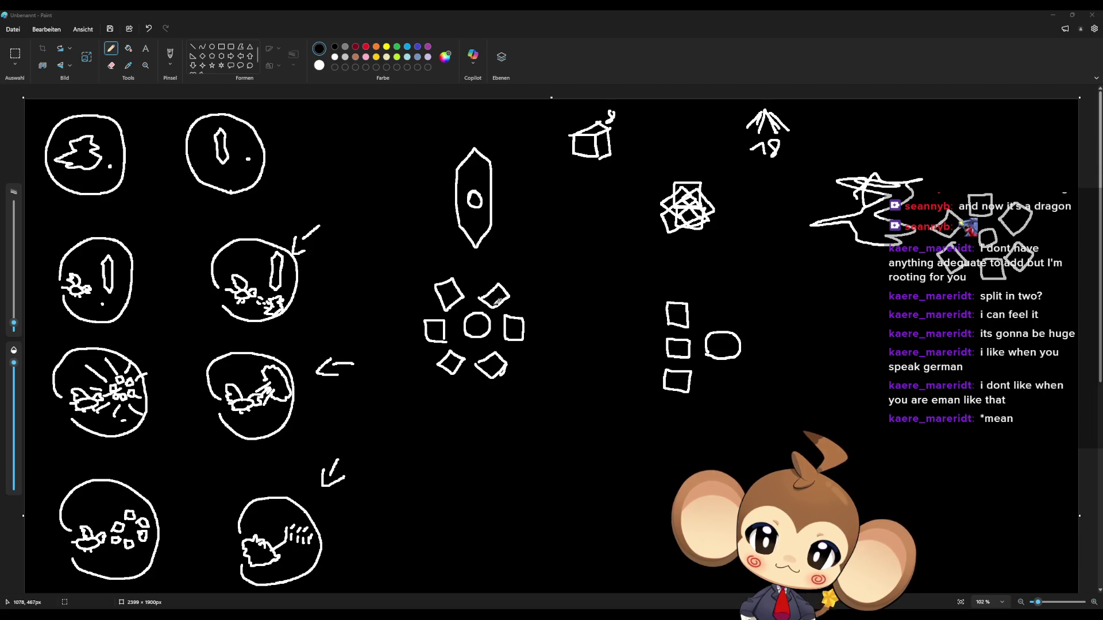
# Step: Draw two short white test strokes right of the arrow, then undo them
pyautogui.moveTo(315, 262); pyautogui.dragTo(321, 257)
pyautogui.moveTo(331, 265); pyautogui.dragTo(337, 261)
pyautogui.hotkey('ctrl', 'z')
pyautogui.hotkey('ctrl', 'z')
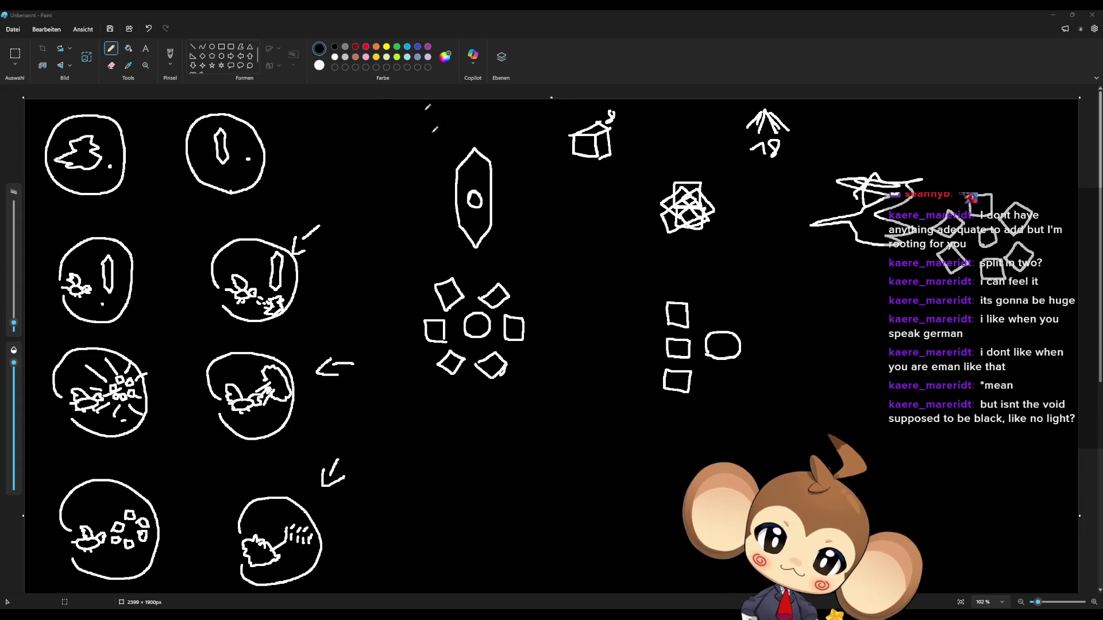
pyautogui.scroll(-5, 517, 281)
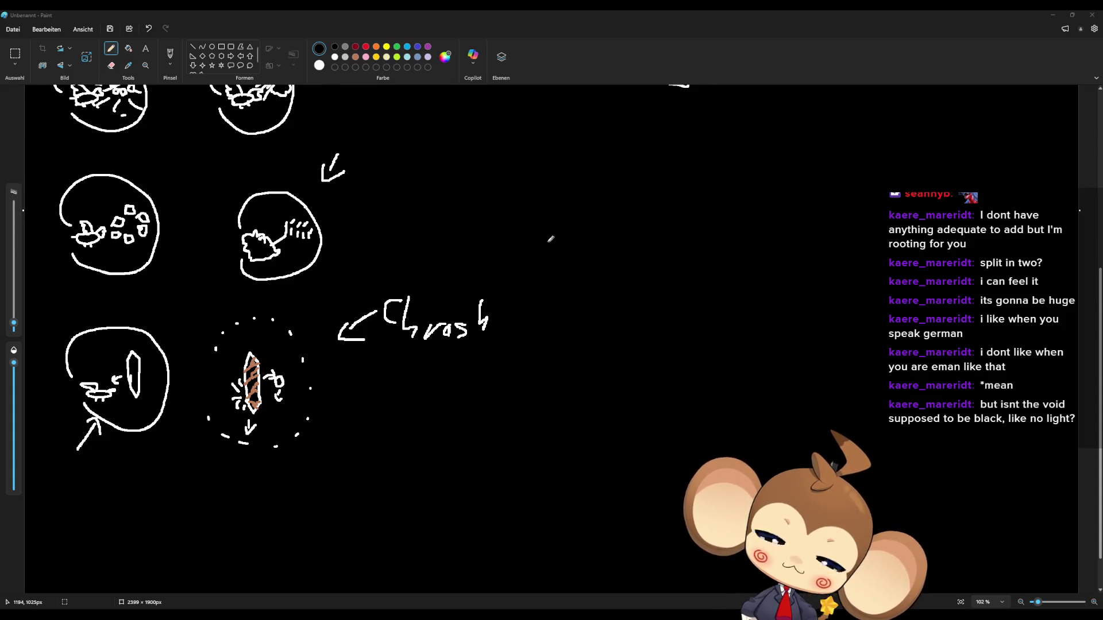
pyautogui.scroll(5, 550, 240)
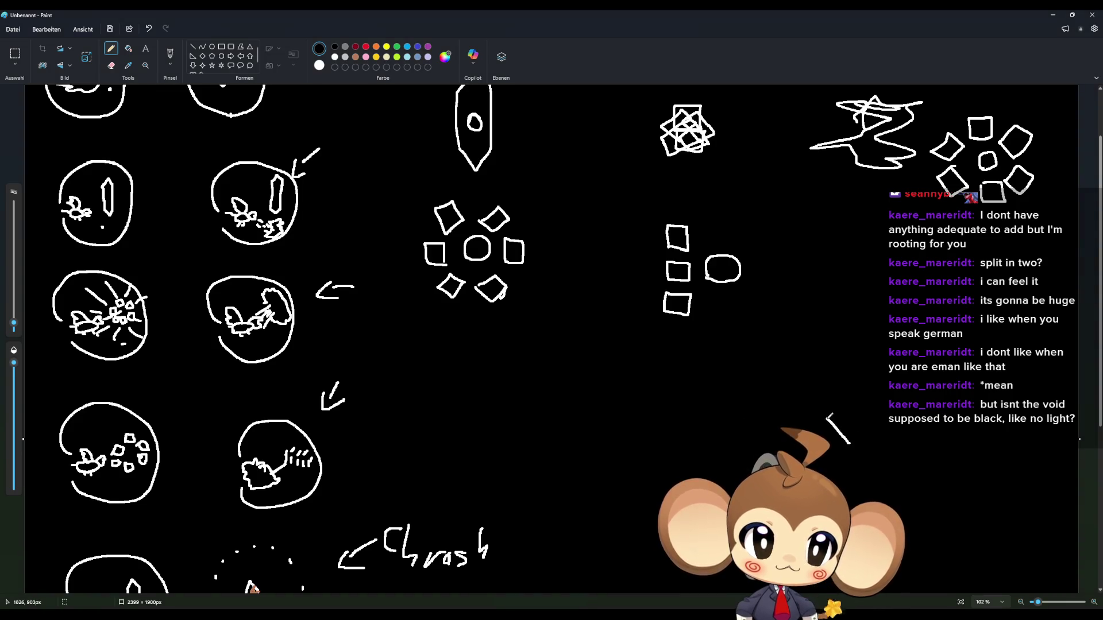
# Step: Sketch a faceted crystal outline with inner facet lines, plus a small pointed shard marked with an x
pyautogui.moveTo(828, 414)
pyautogui.mouseDown()
pyautogui.moveTo(827, 379)
pyautogui.moveTo(861, 363)
pyautogui.moveTo(889, 393)
pyautogui.mouseUp()
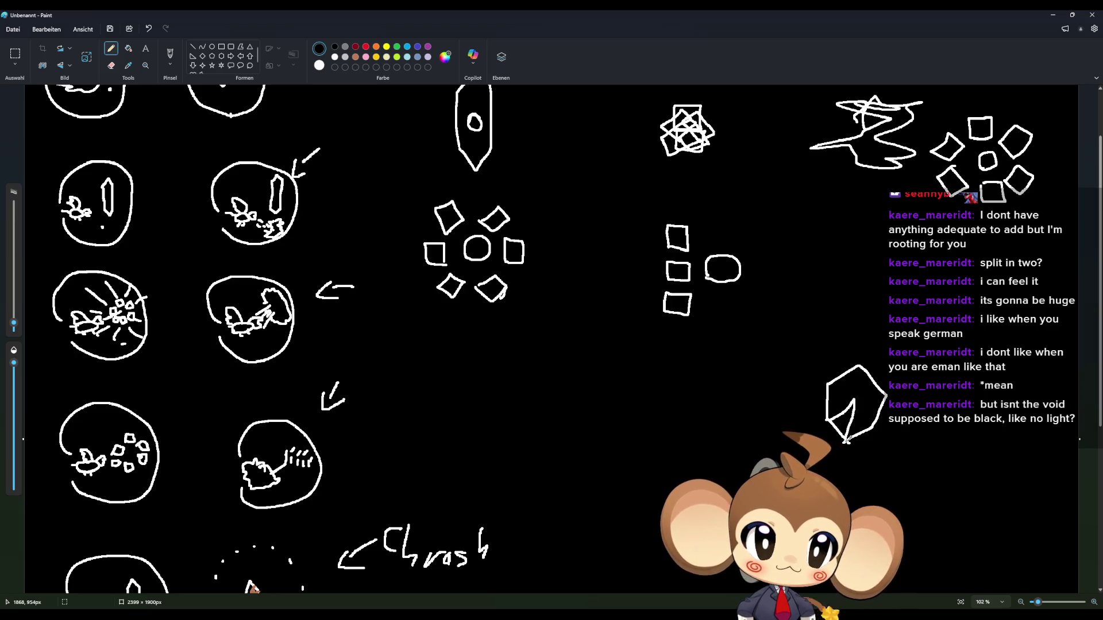
pyautogui.moveTo(857, 397)
pyautogui.mouseDown()
pyautogui.moveTo(887, 396)
pyautogui.moveTo(858, 382)
pyautogui.moveTo(857, 397)
pyautogui.mouseUp()
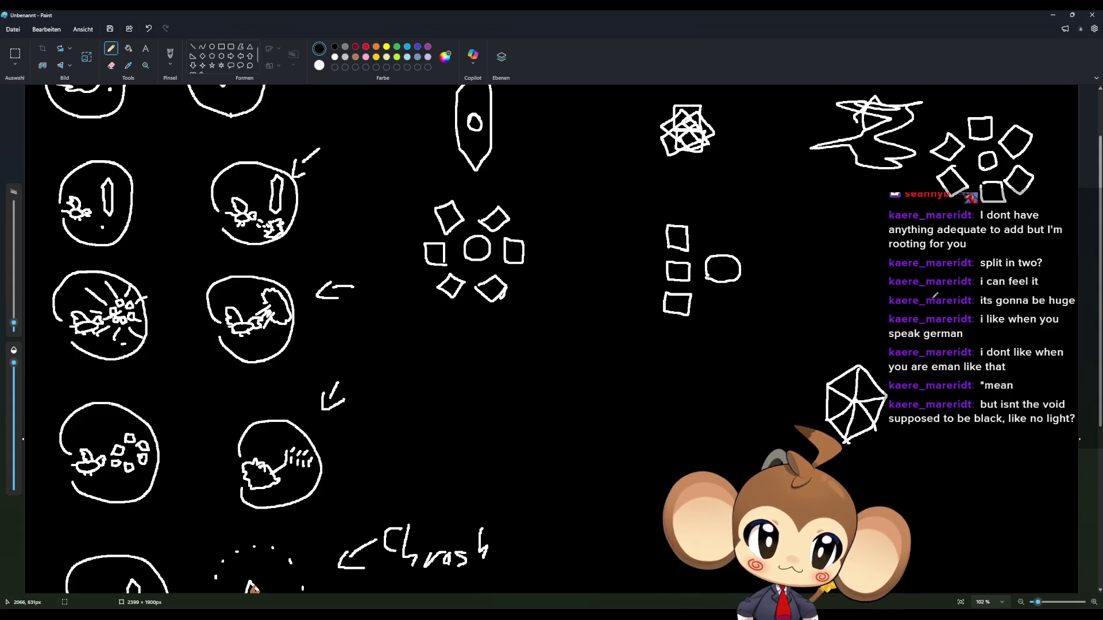
pyautogui.moveTo(924, 316)
pyautogui.mouseDown()
pyautogui.moveTo(955, 313)
pyautogui.moveTo(961, 302)
pyautogui.moveTo(920, 308)
pyautogui.moveTo(957, 263)
pyautogui.moveTo(959, 308)
pyautogui.moveTo(946, 308)
pyautogui.moveTo(958, 274)
pyautogui.mouseUp()
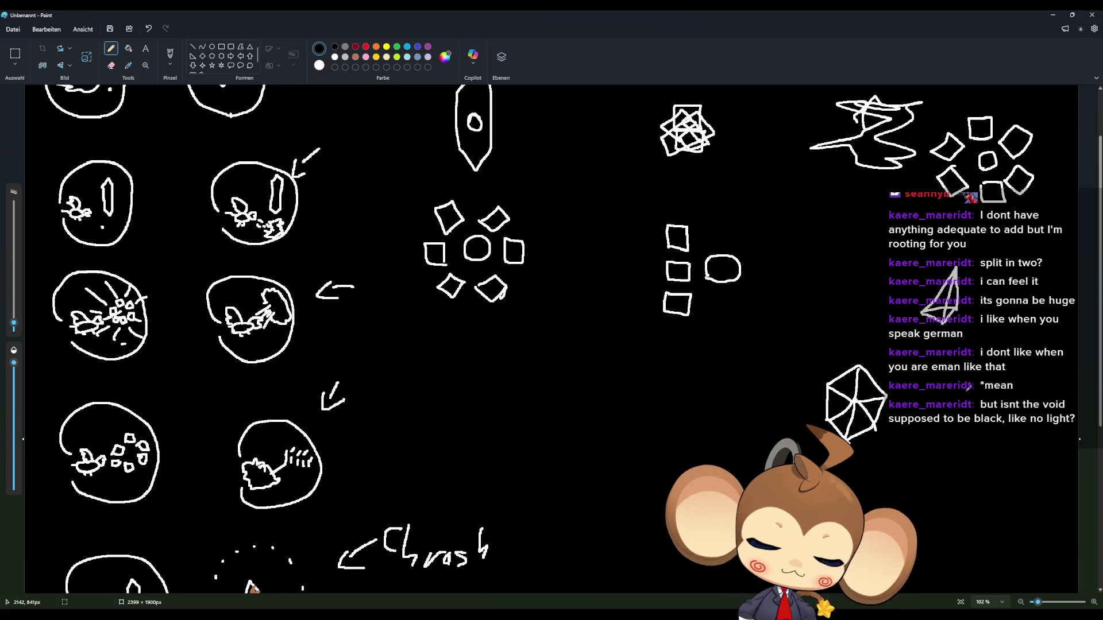
pyautogui.moveTo(968, 289)
pyautogui.mouseDown()
pyautogui.moveTo(980, 259)
pyautogui.moveTo(989, 285)
pyautogui.moveTo(1004, 263)
pyautogui.moveTo(1001, 280)
pyautogui.moveTo(1024, 281)
pyautogui.mouseUp()
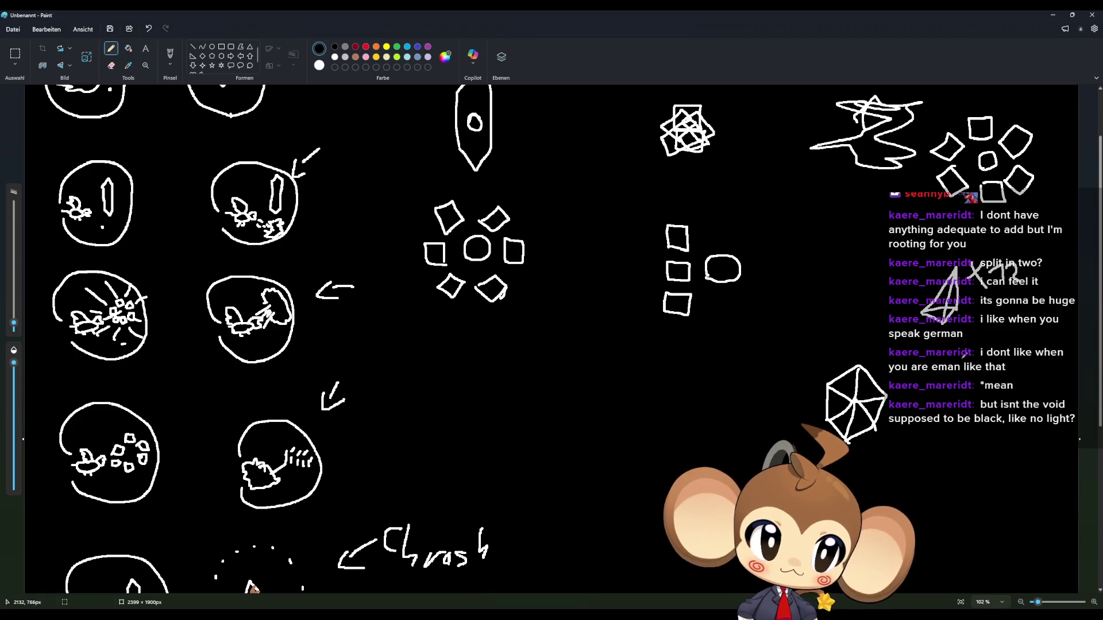